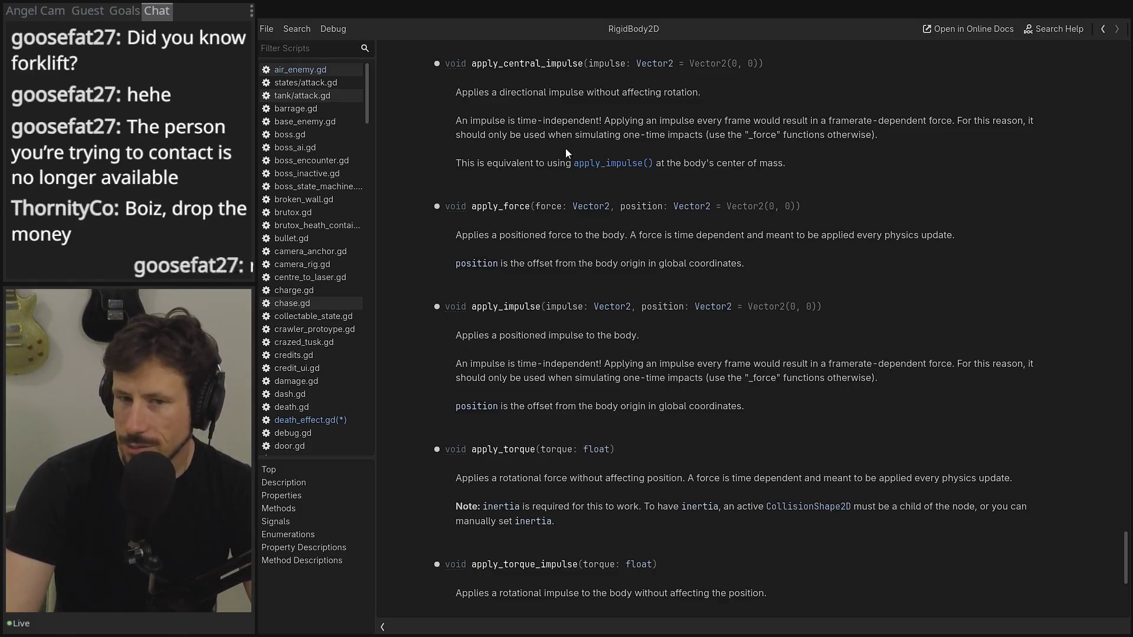
Follow the apply_impulse() link in the RigidBody2D docs, then return to the tank_enemy 2D view.
click(603, 166)
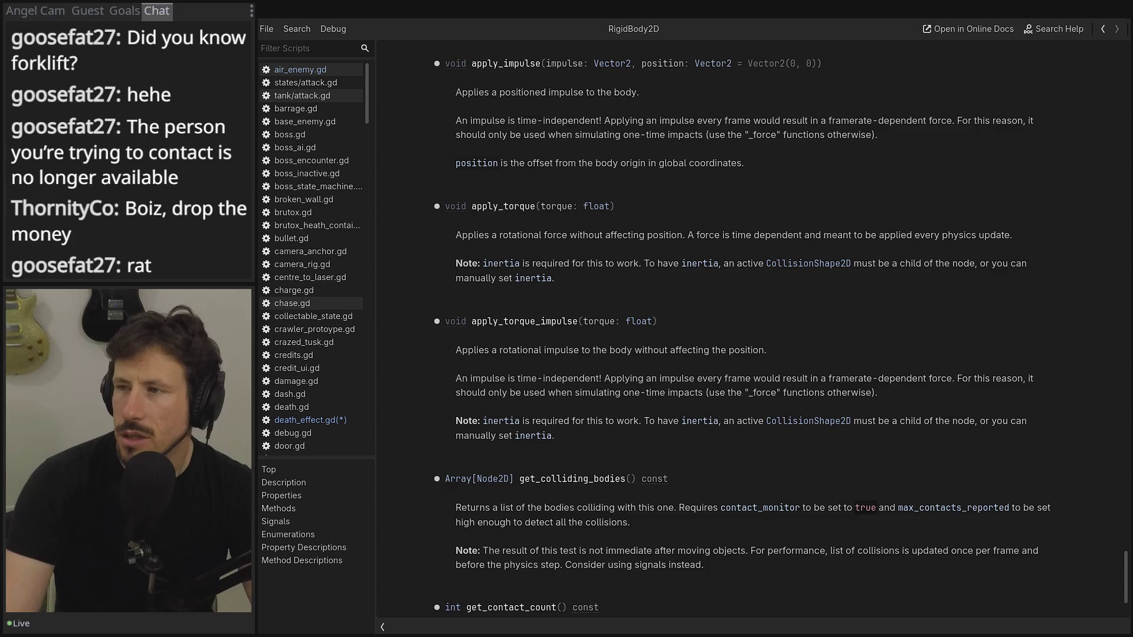
key(ctrl+F1)
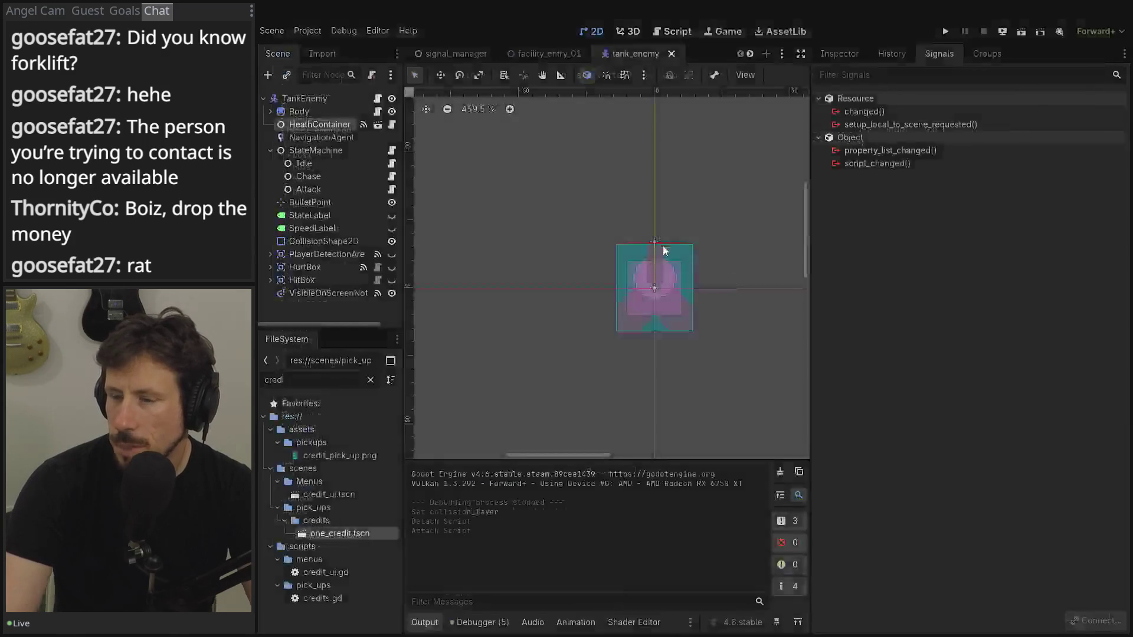
Open death_effect.gd in a widened script editor.
click(377, 98)
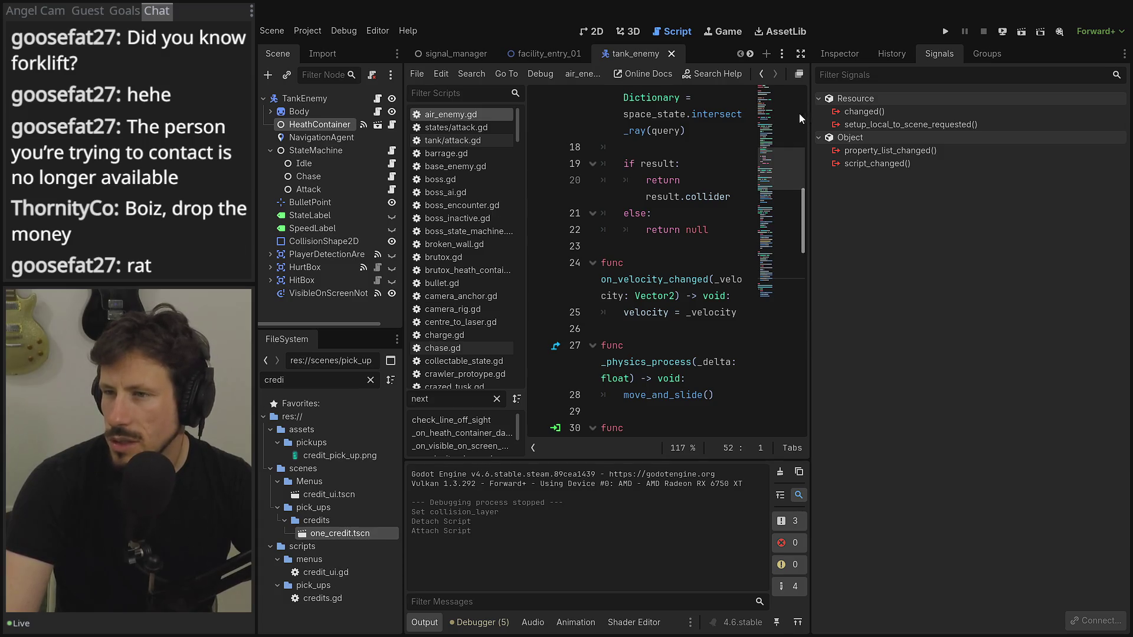
drag(809, 118, 998, 177)
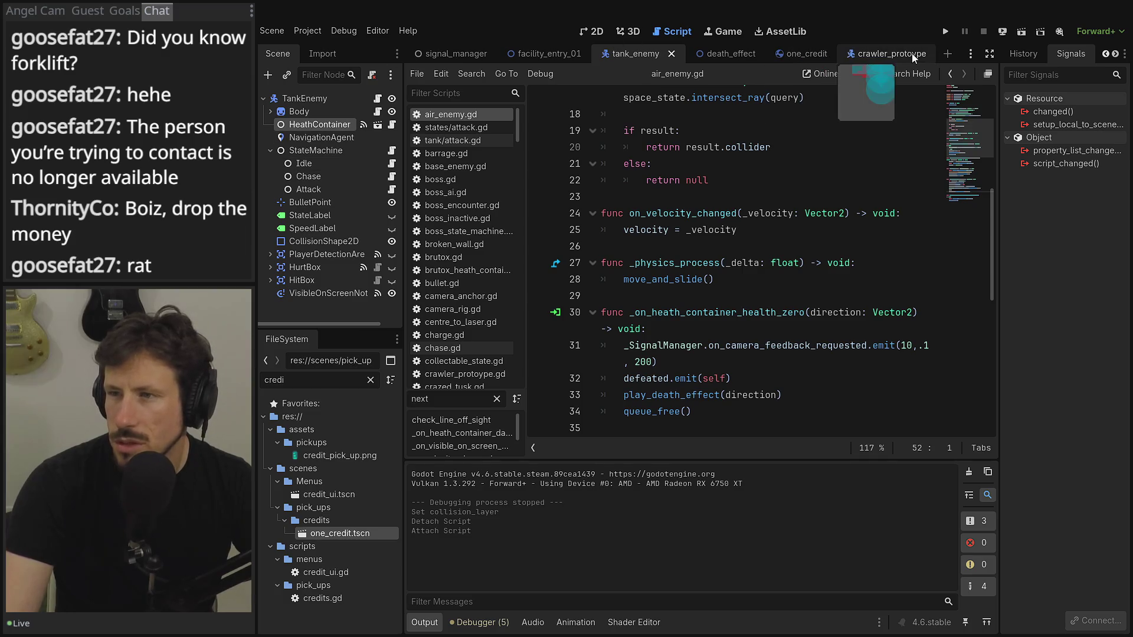
click(708, 54)
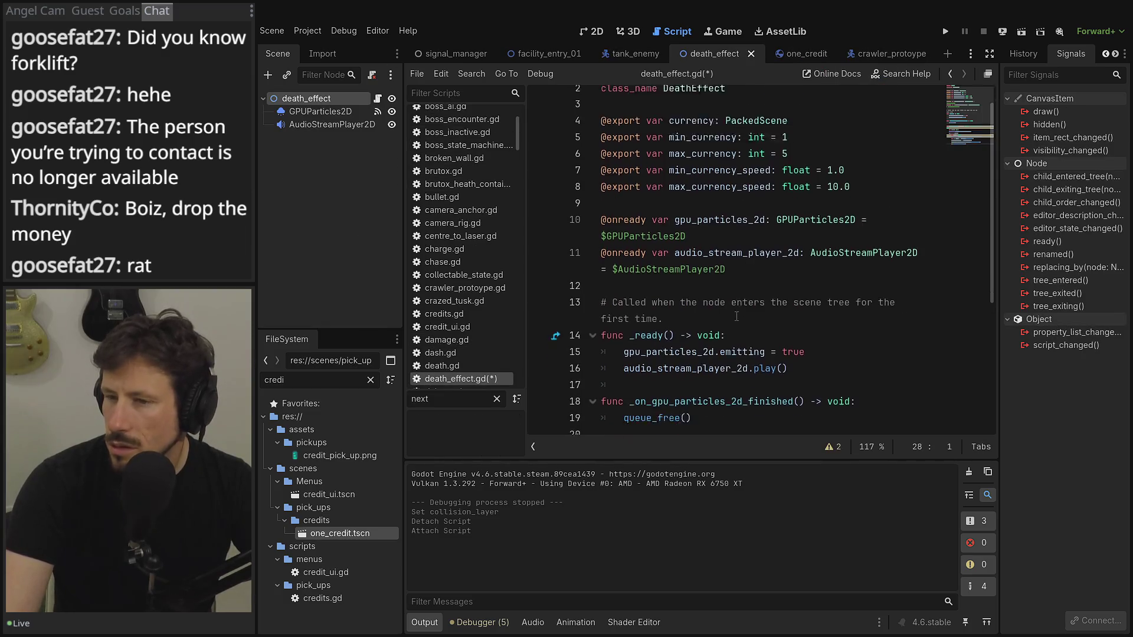
scroll(767, 265, down, 5)
Make the credit impulse apply_central_impulse(direction*speed), save the script, and run the project.
click(816, 329)
click(790, 394)
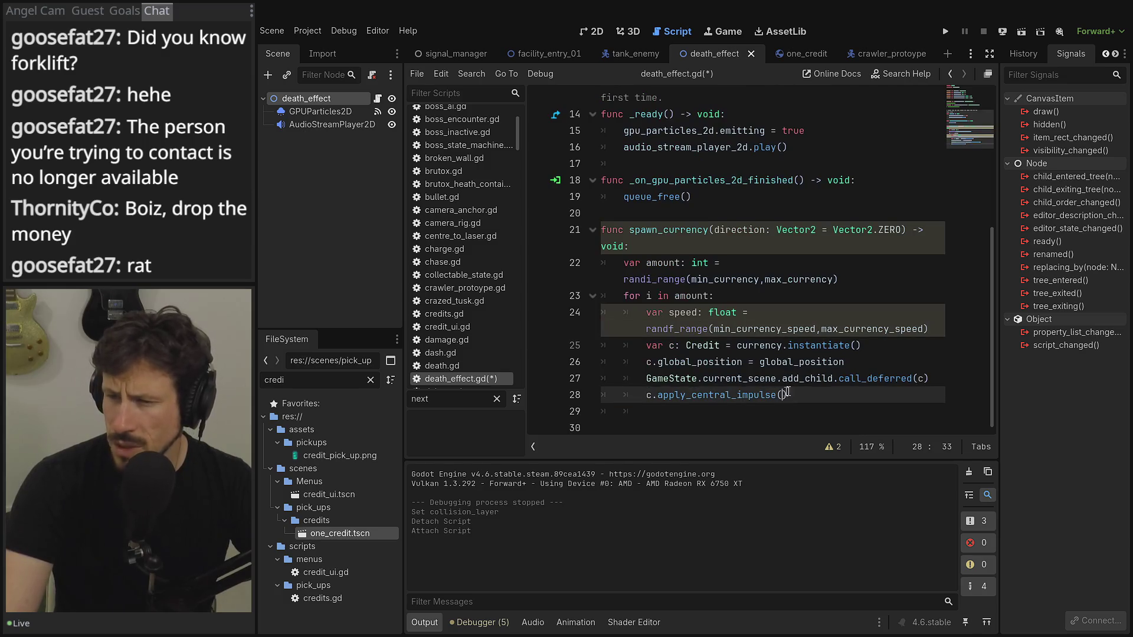
mouse_move(859, 378)
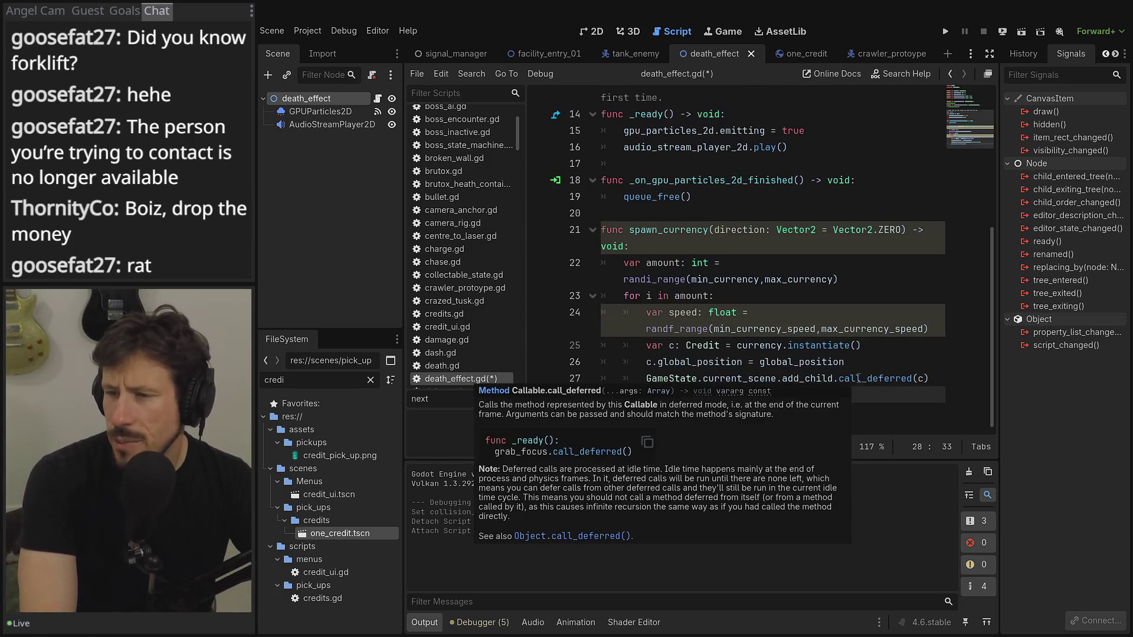
text(dir)
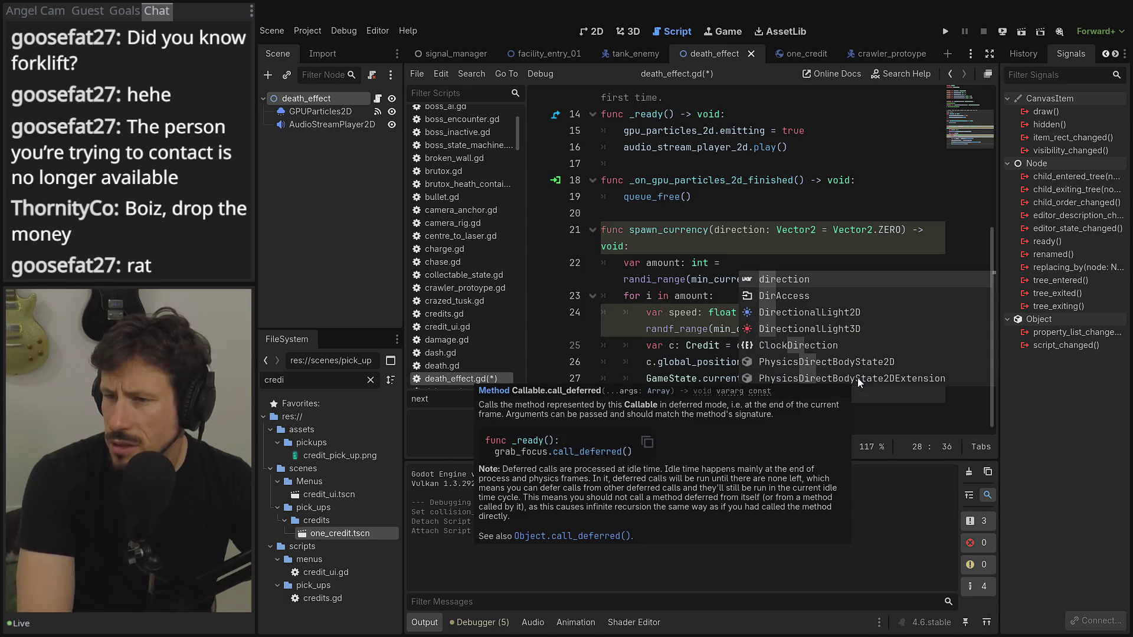
key(Return)
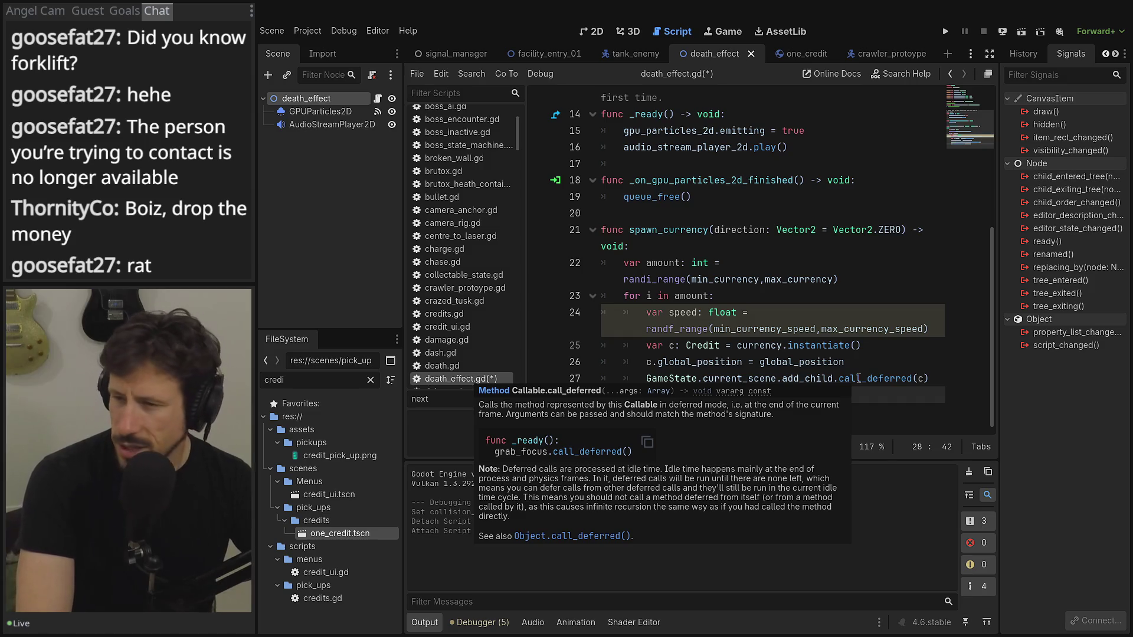
key(Escape)
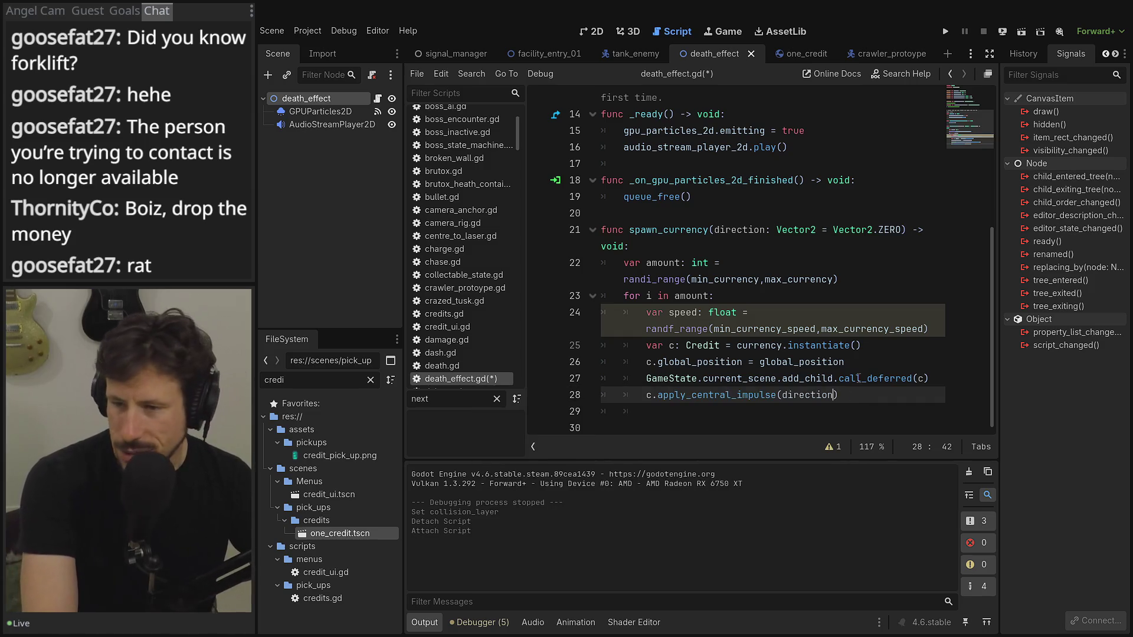
text(*)
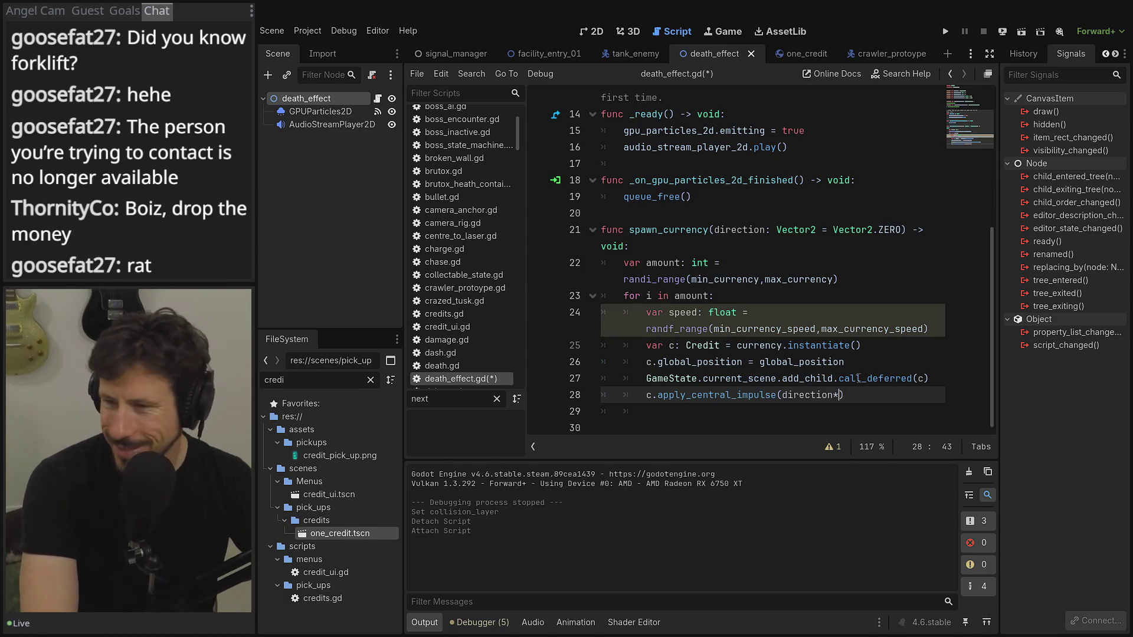
text(sp)
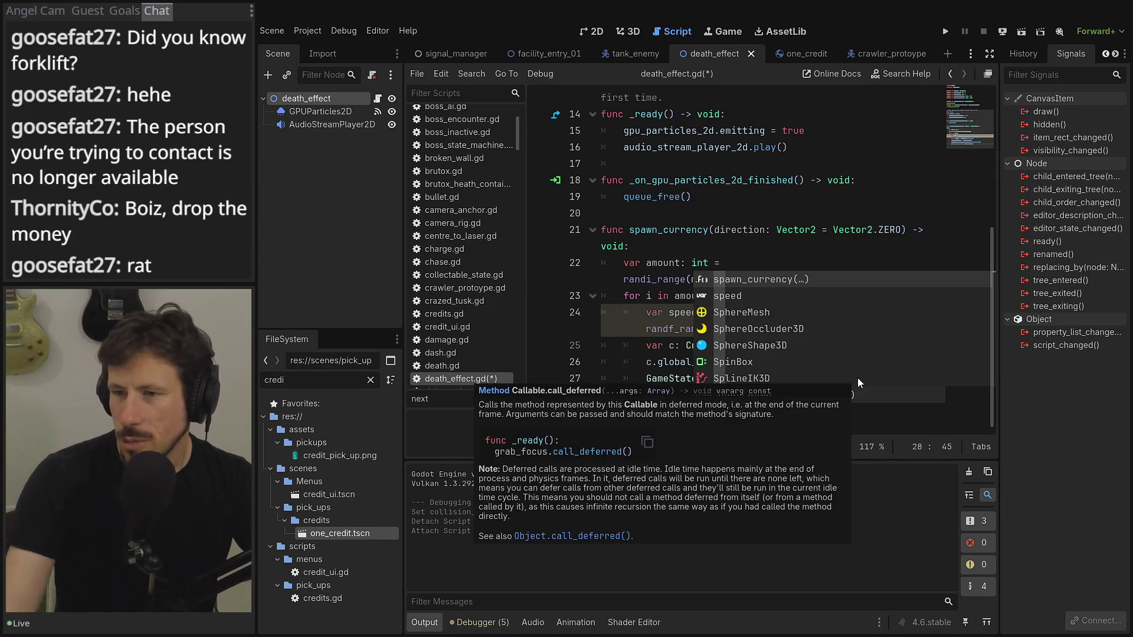
text(eed)
key(ctrl+s)
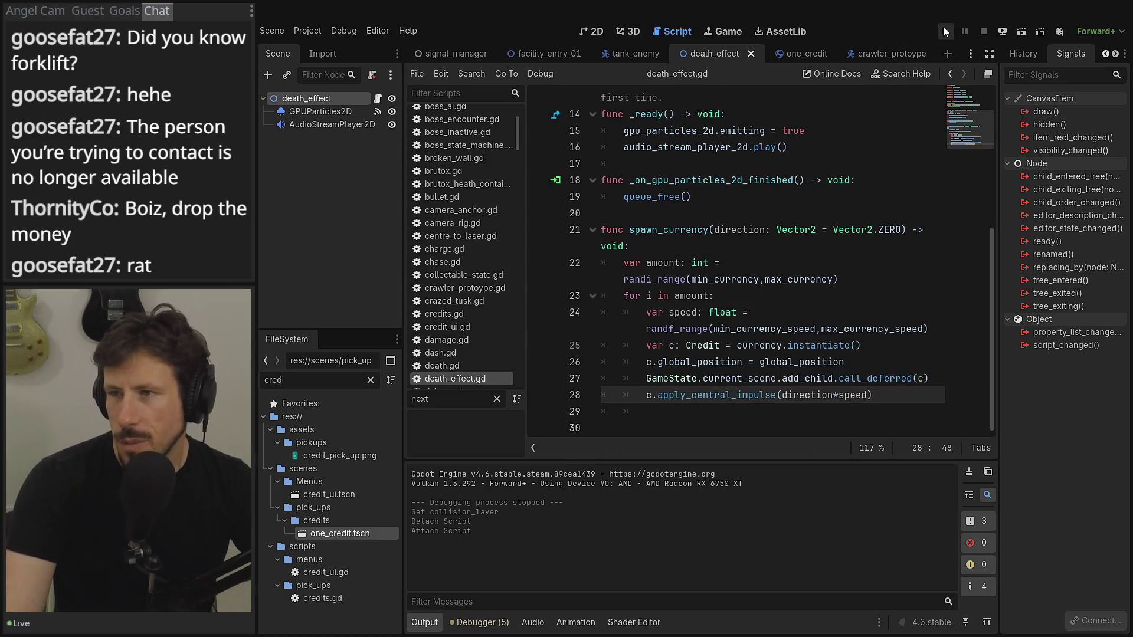
click(944, 32)
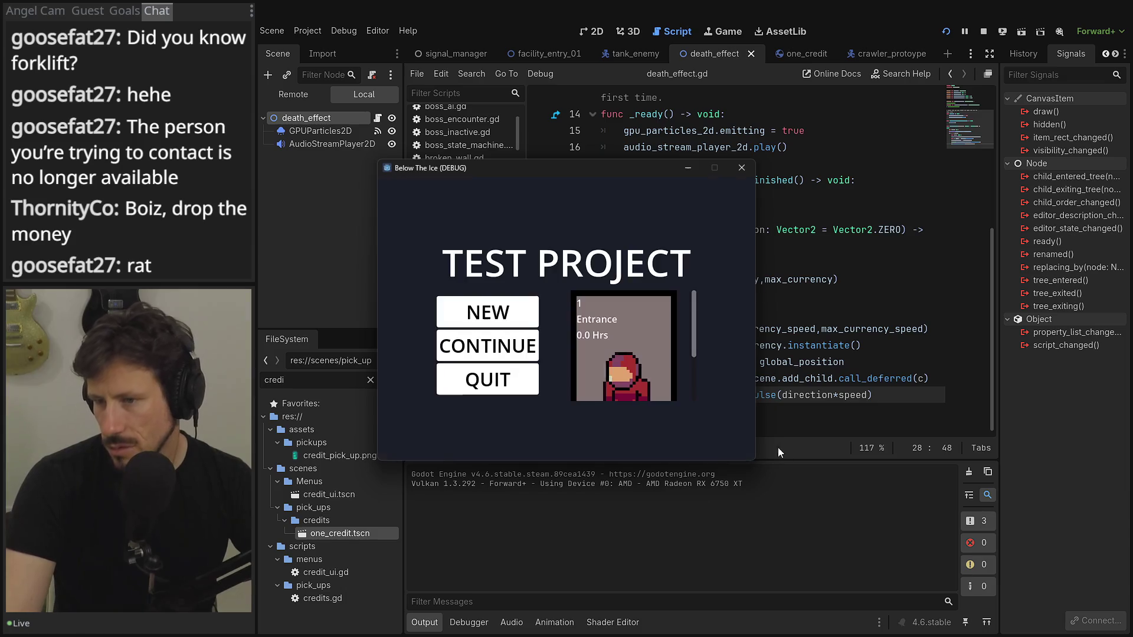
Close the test game and open Project Settings at Display > Window.
click(741, 167)
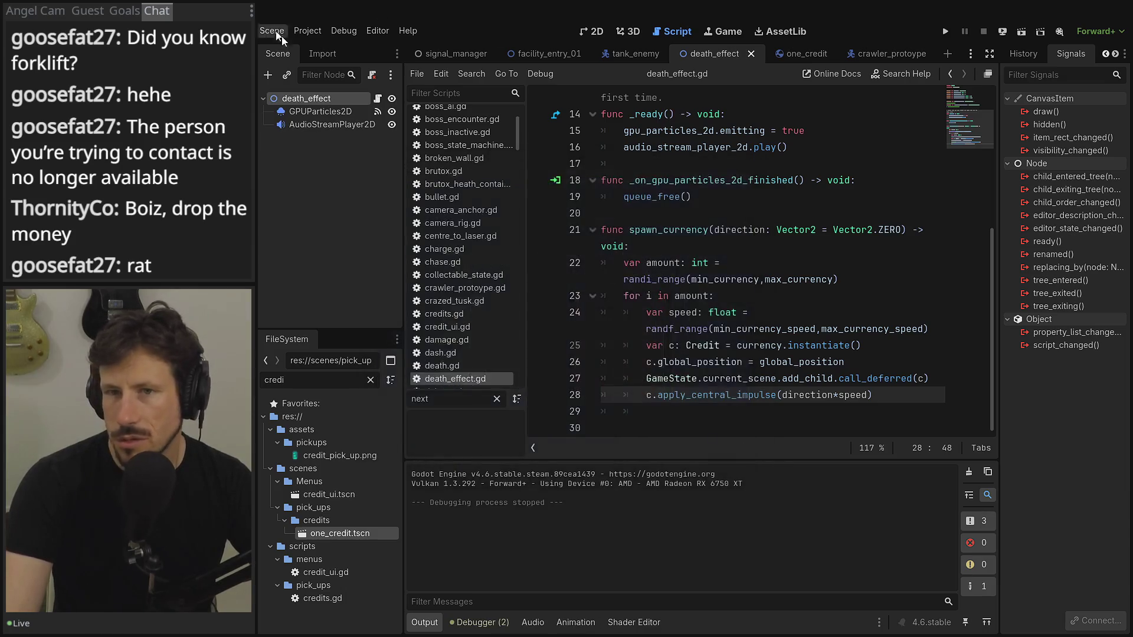
click(318, 34)
click(323, 53)
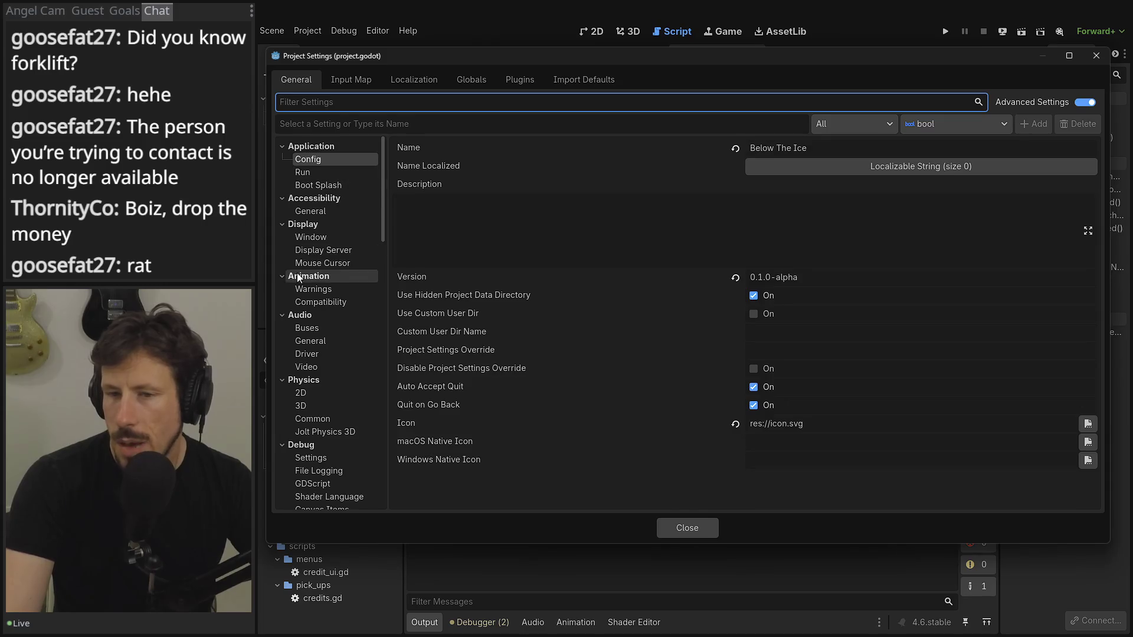
scroll(296, 273, down, 10)
scroll(297, 275, up, 5)
scroll(298, 279, up, 5)
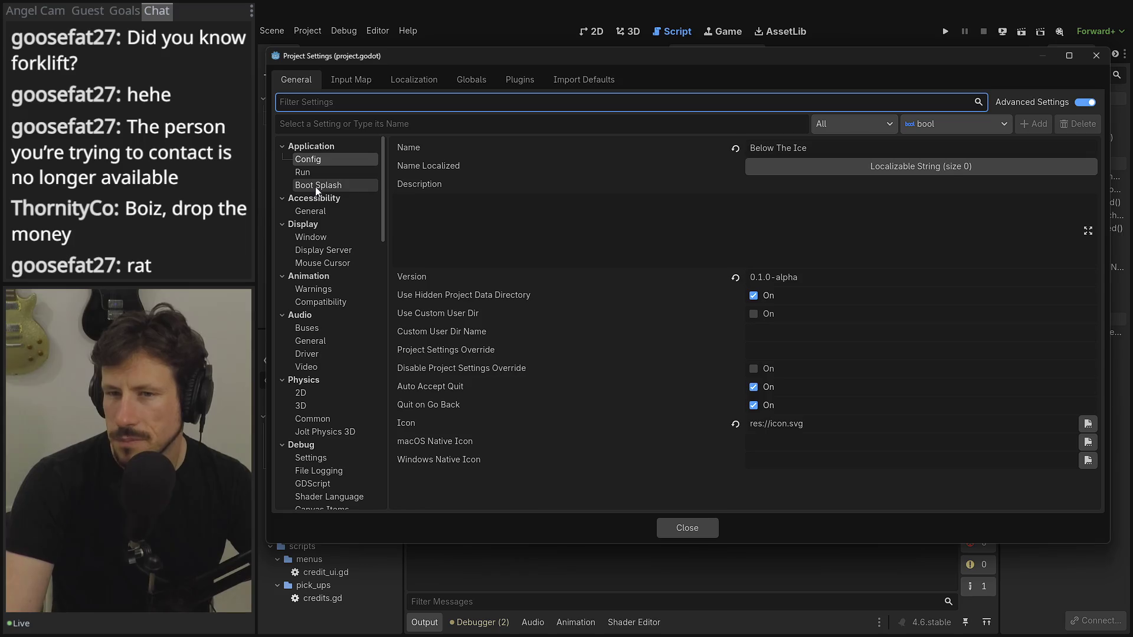
click(325, 236)
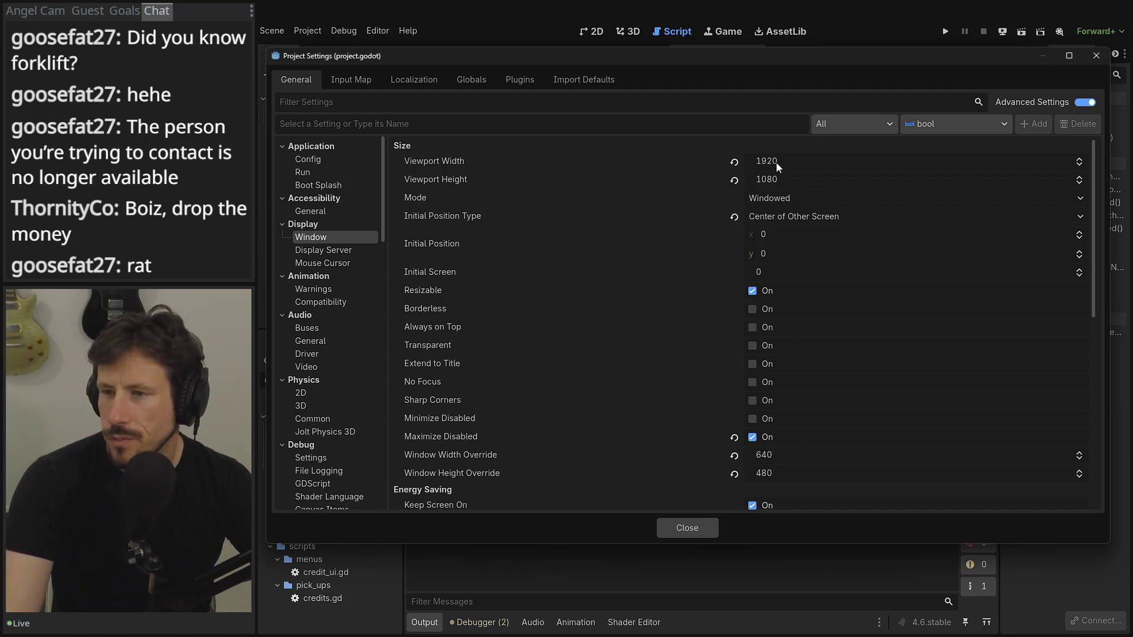
Set Initial Position Type to Absolute and the window override to 1280×720, then close.
click(784, 217)
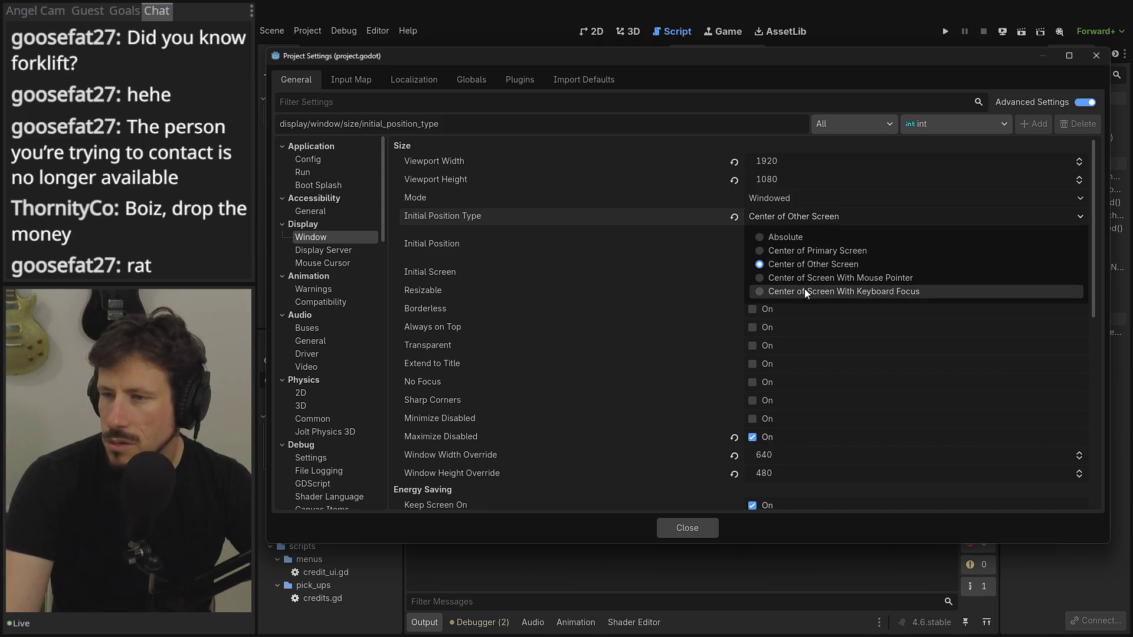
click(780, 242)
click(780, 159)
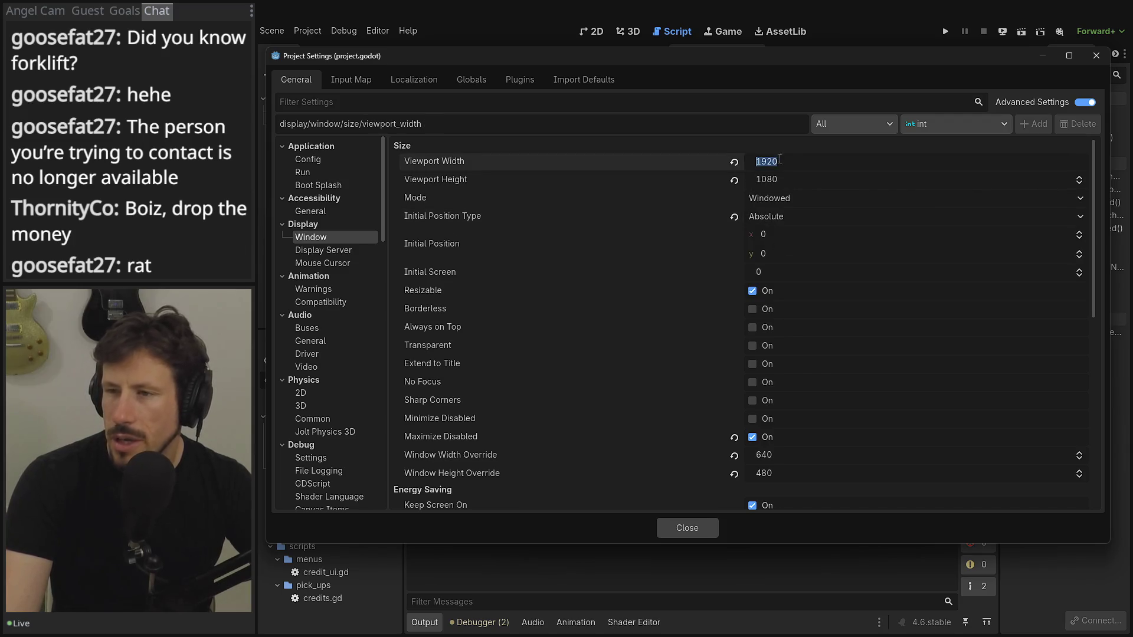
scroll(777, 310, down, 3)
click(770, 364)
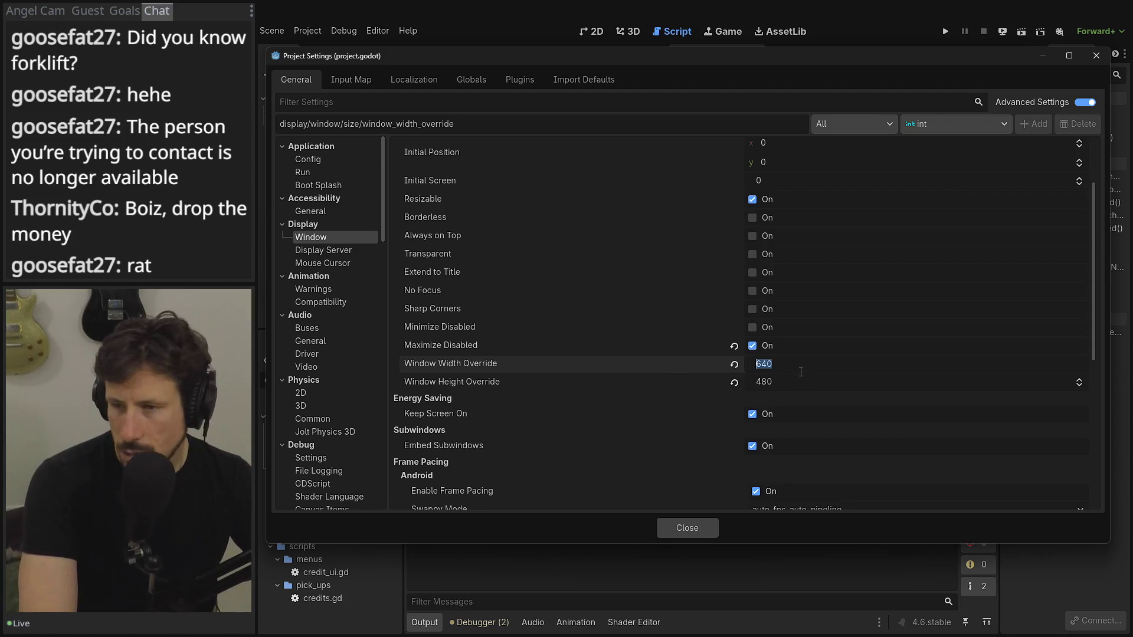
text(1280)
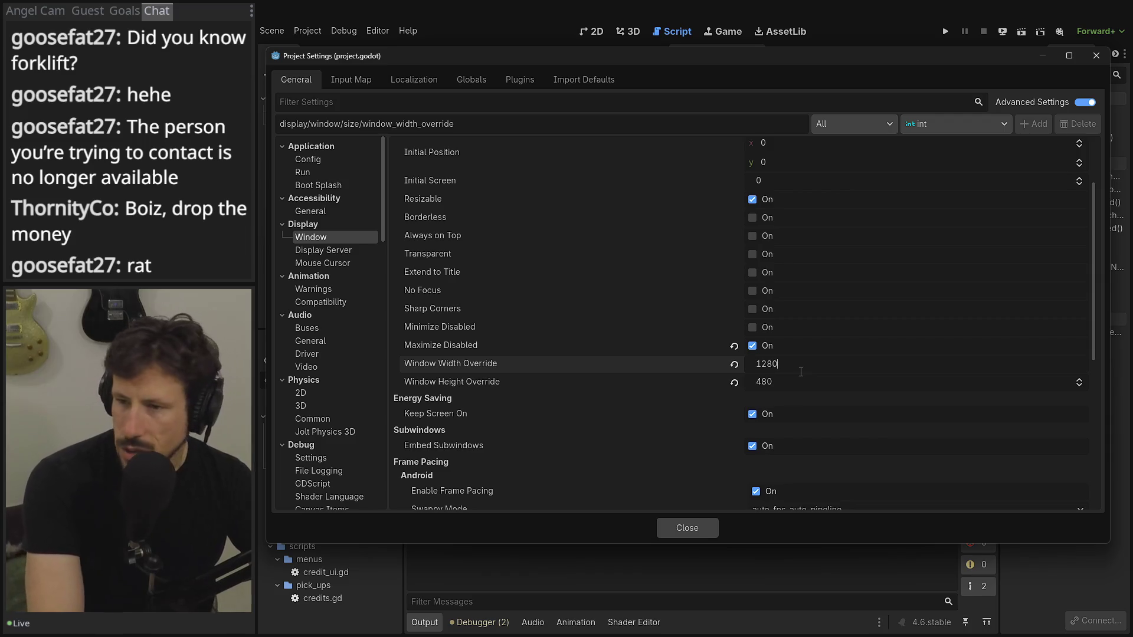
key(Tab)
text(720)
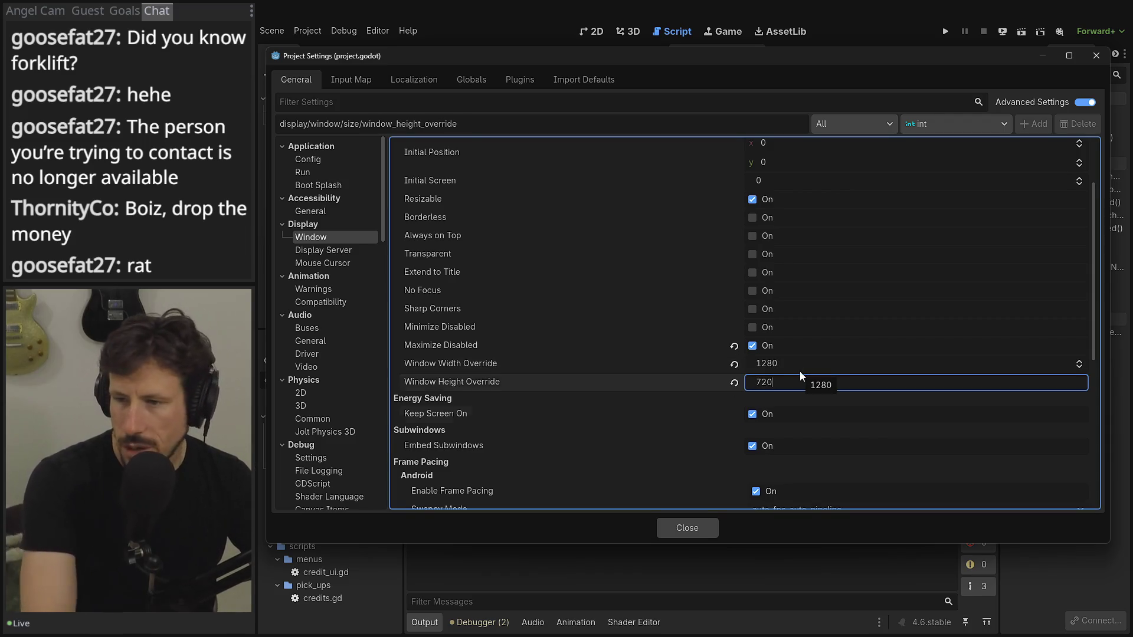
key(Tab)
click(693, 527)
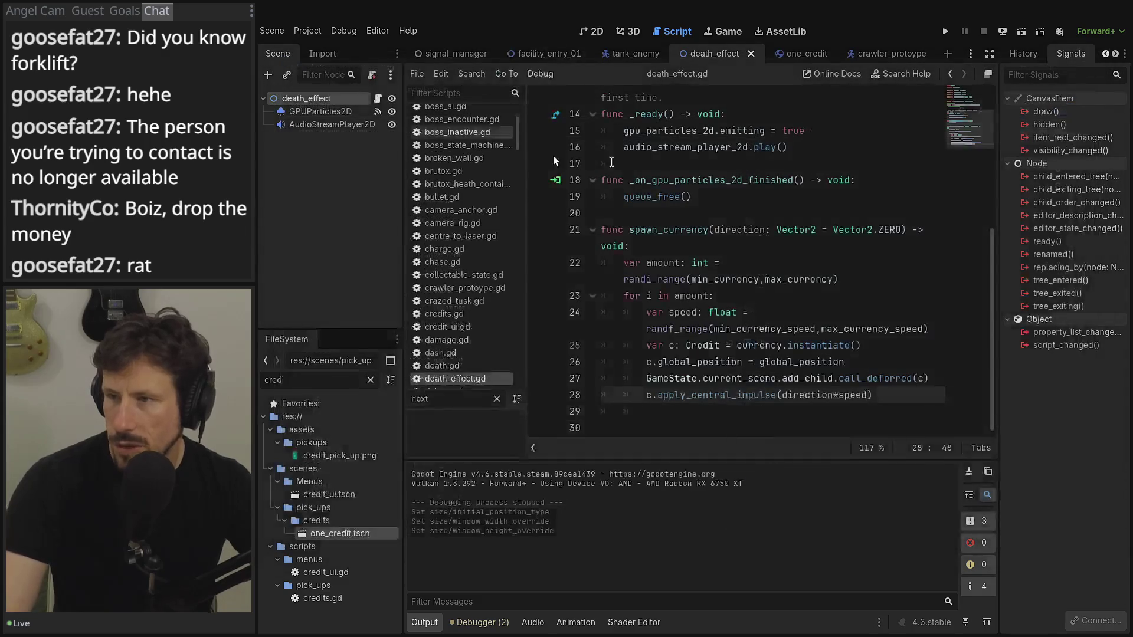
Run the game, start a new game to test pickups, and stop the crashed session.
click(945, 32)
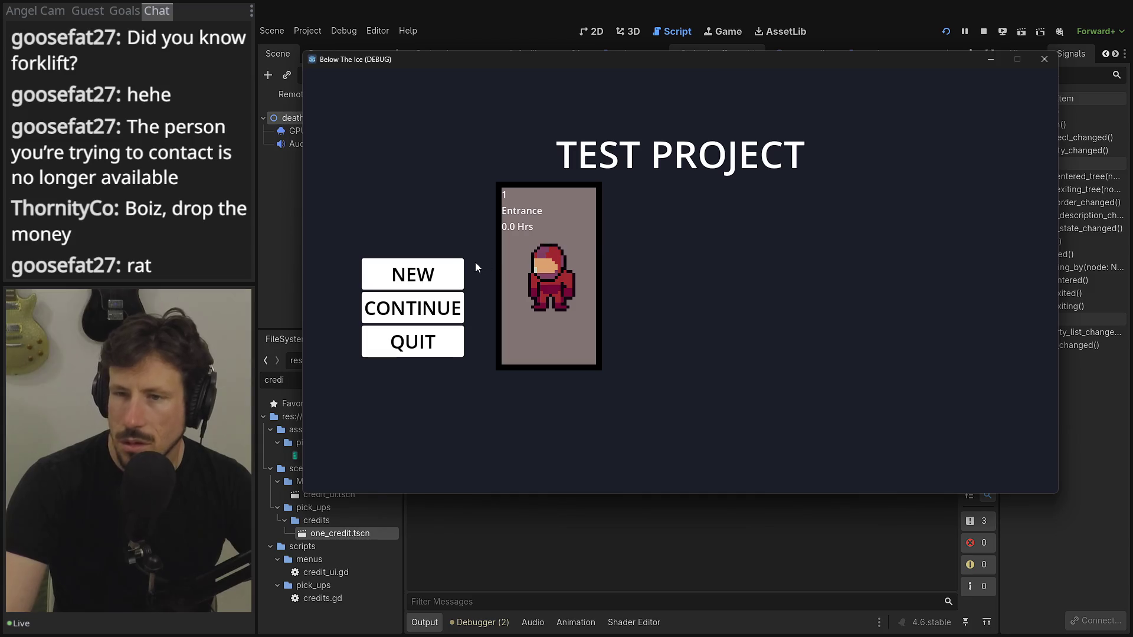
click(459, 269)
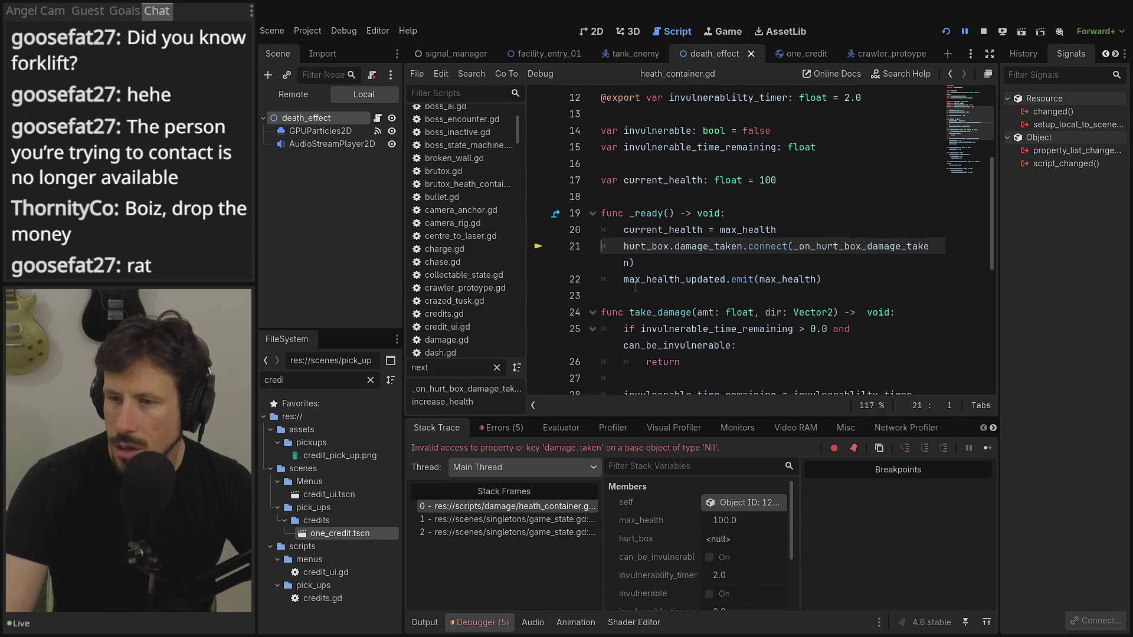
mouse_move(635, 287)
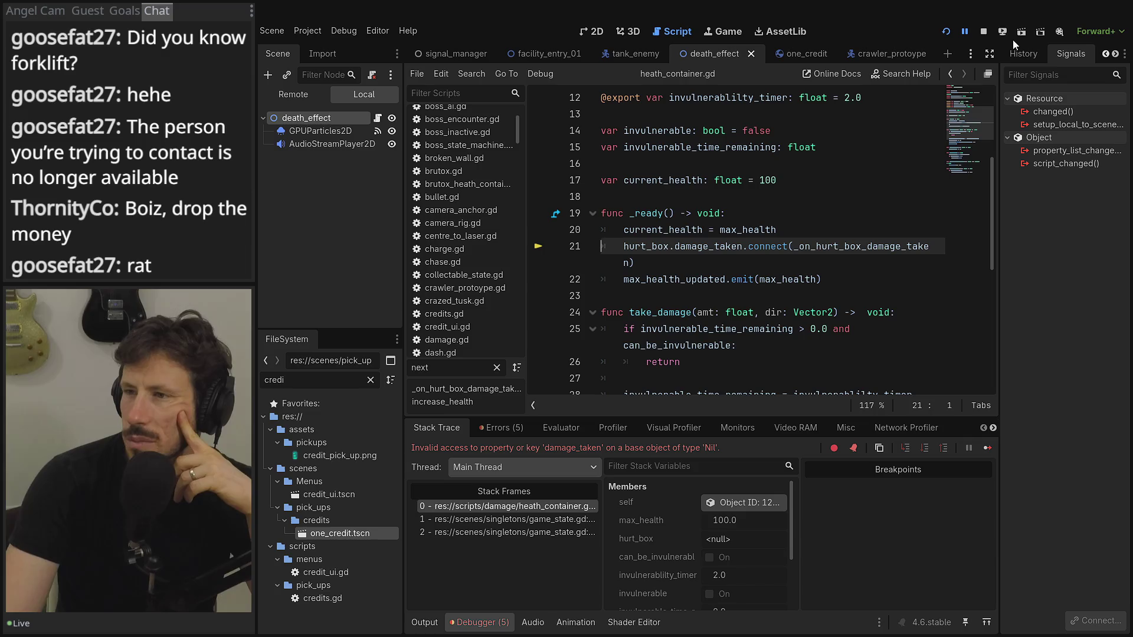
click(985, 32)
Assign the HurtBox node to HealthContainer's Hurt Box property in tank_enemy and save.
click(636, 53)
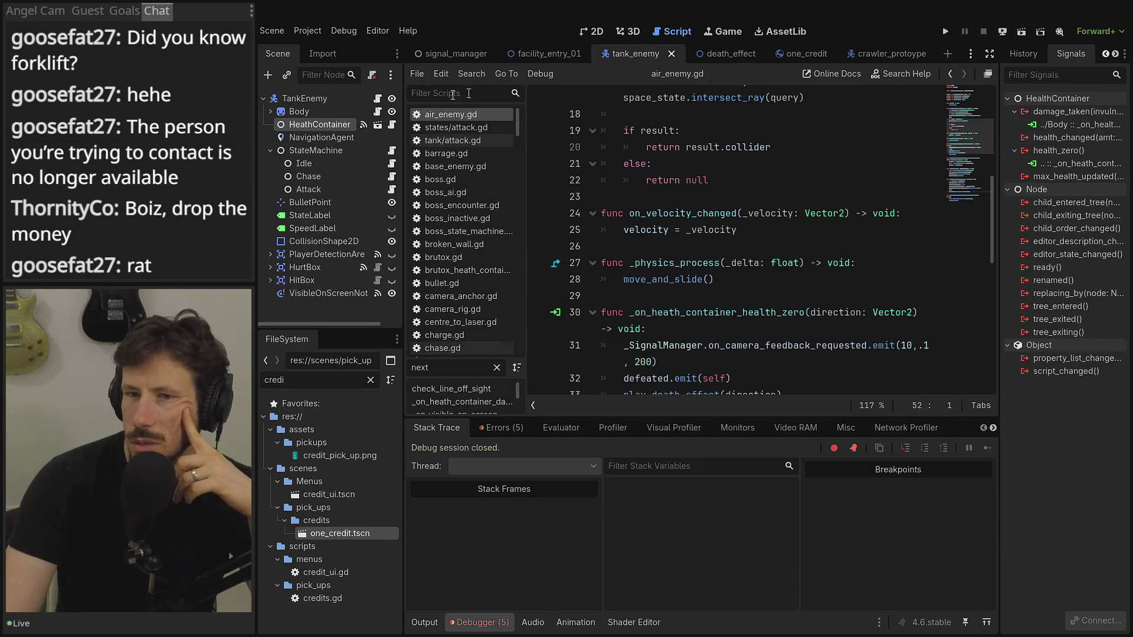
click(1023, 53)
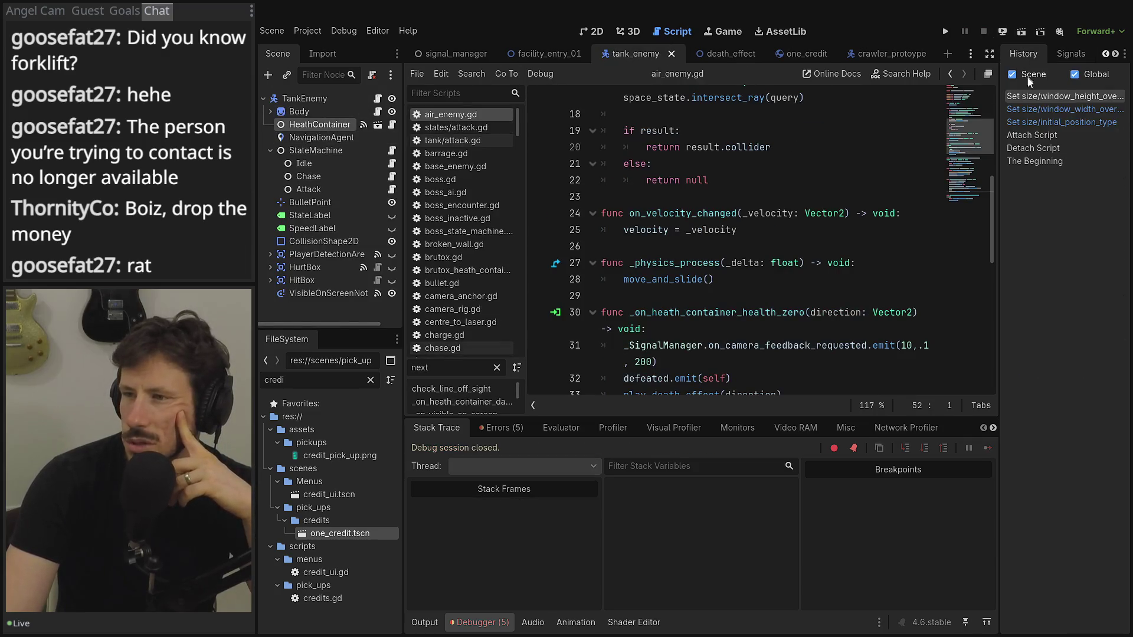
click(322, 151)
click(335, 127)
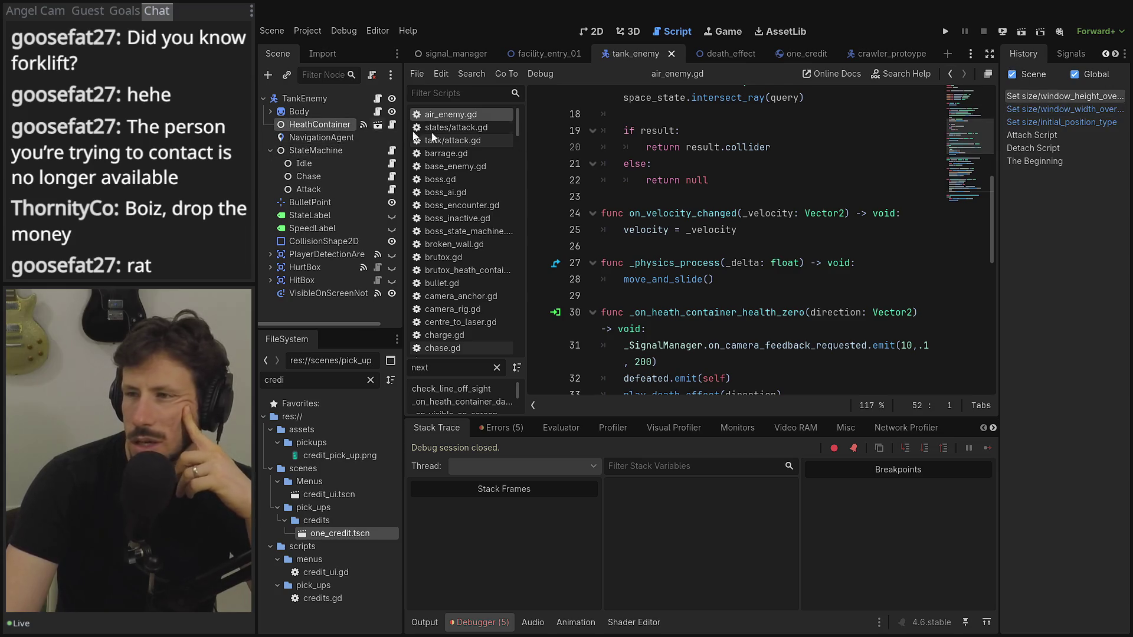
click(1058, 55)
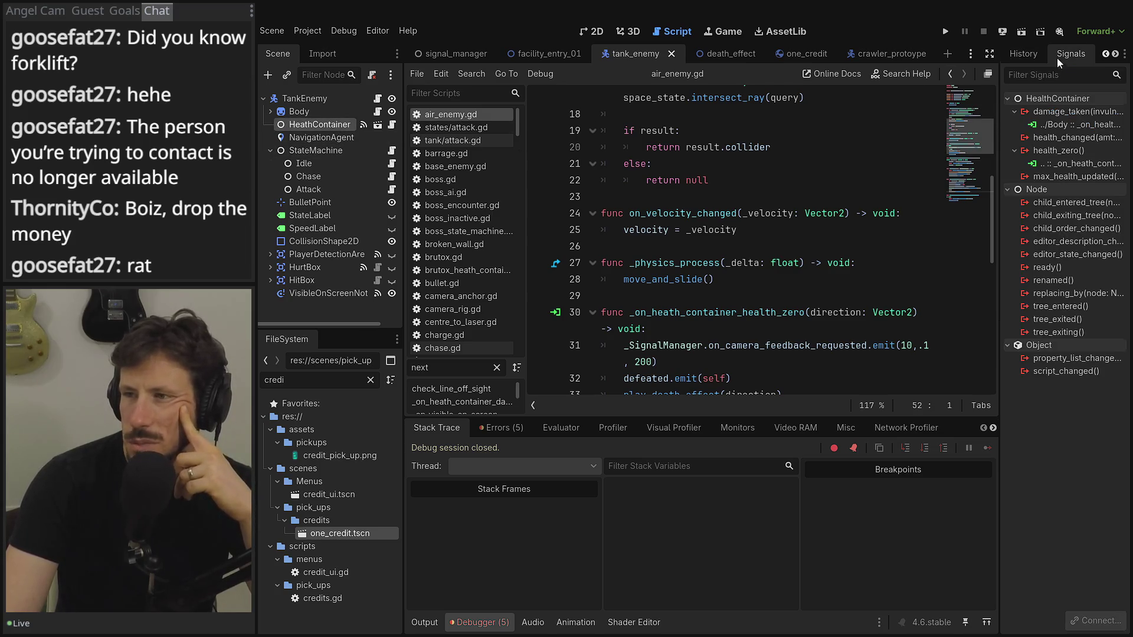
click(1105, 53)
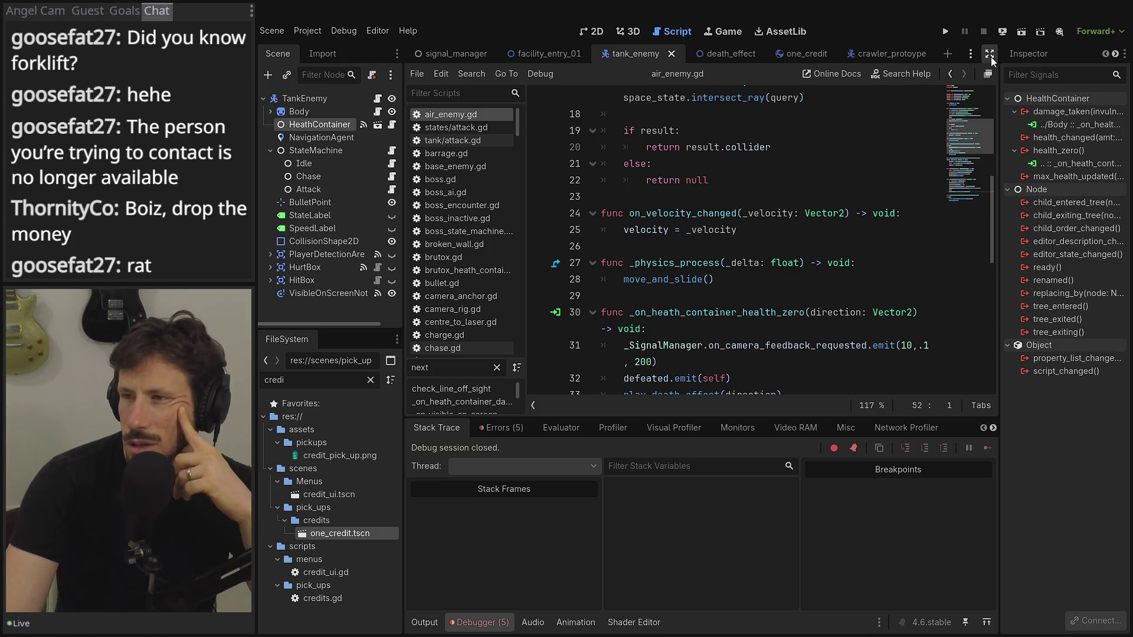
click(1025, 54)
click(1084, 175)
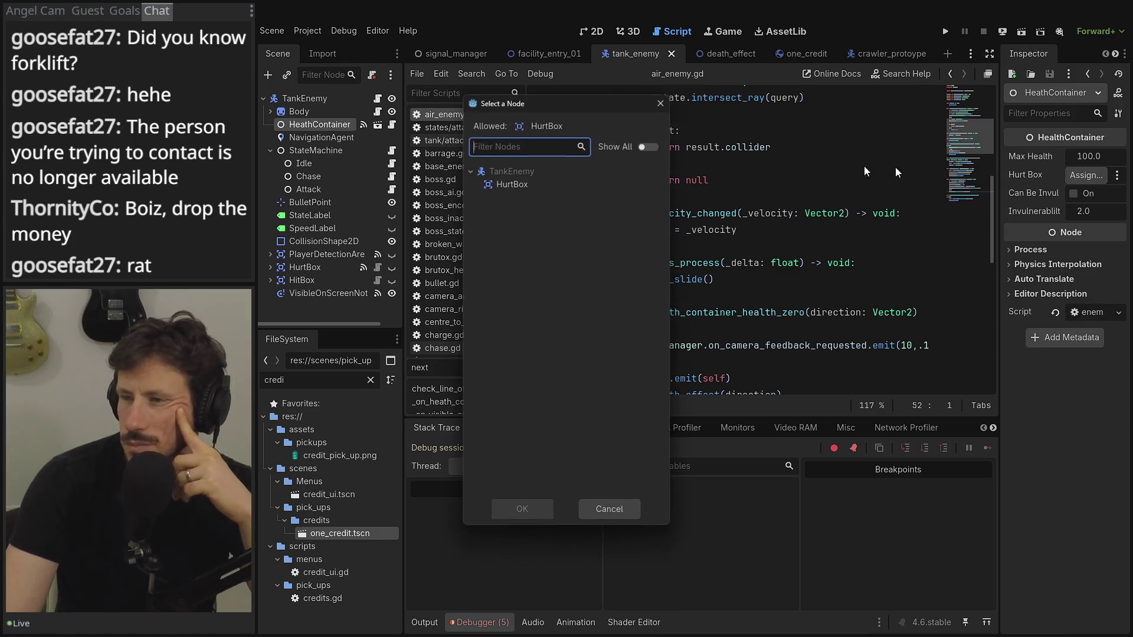
double_click(514, 182)
key(ctrl+s)
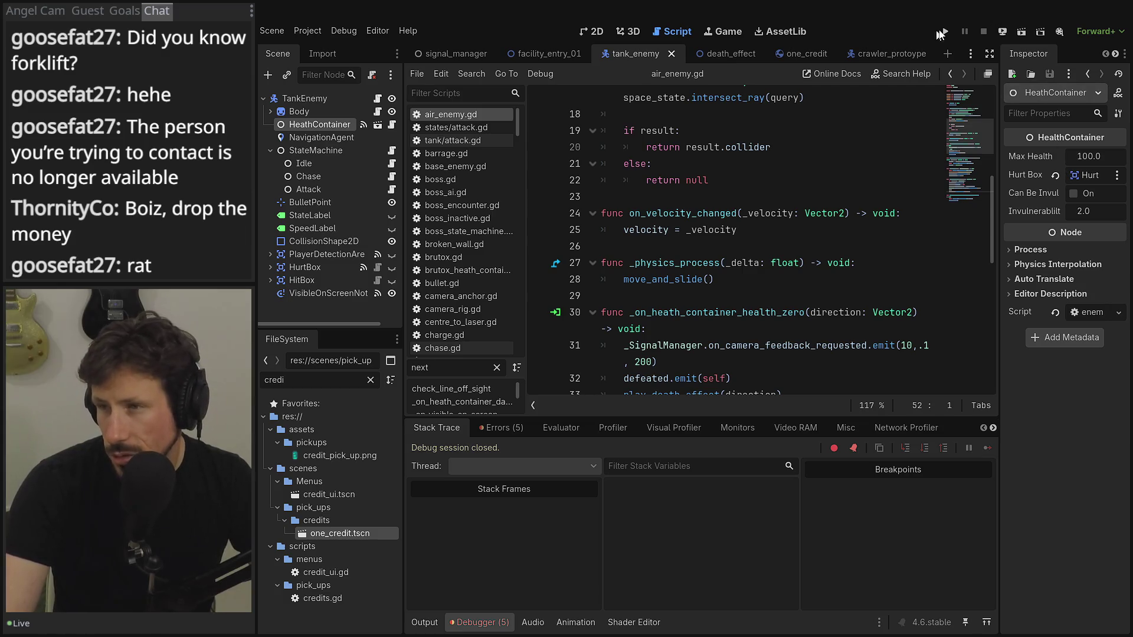
click(944, 32)
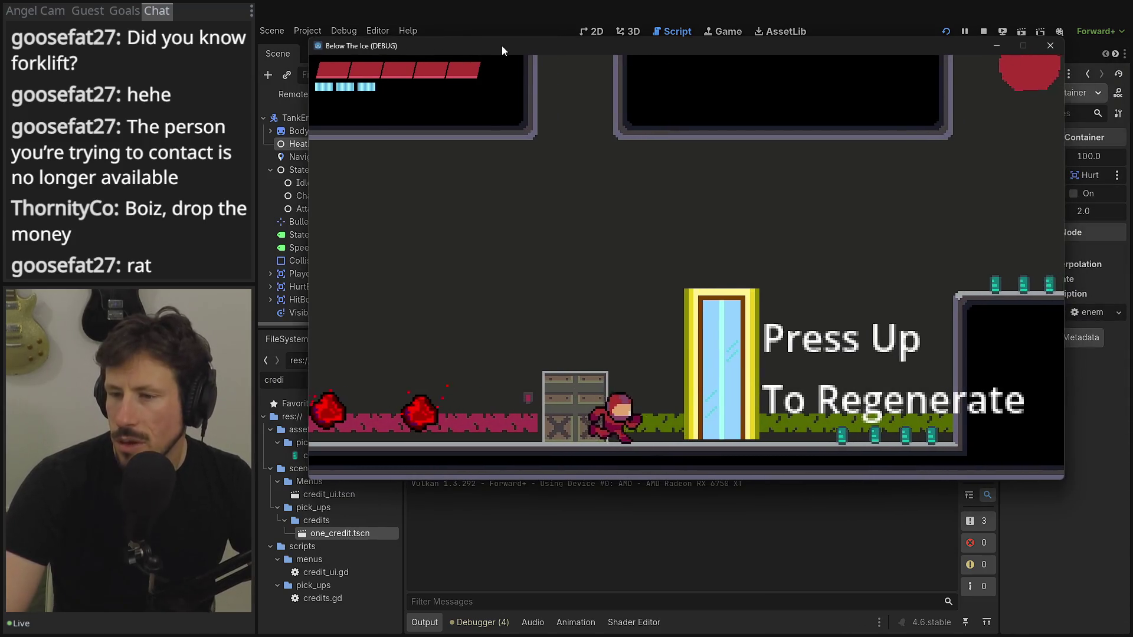
key(Right)
key(space)
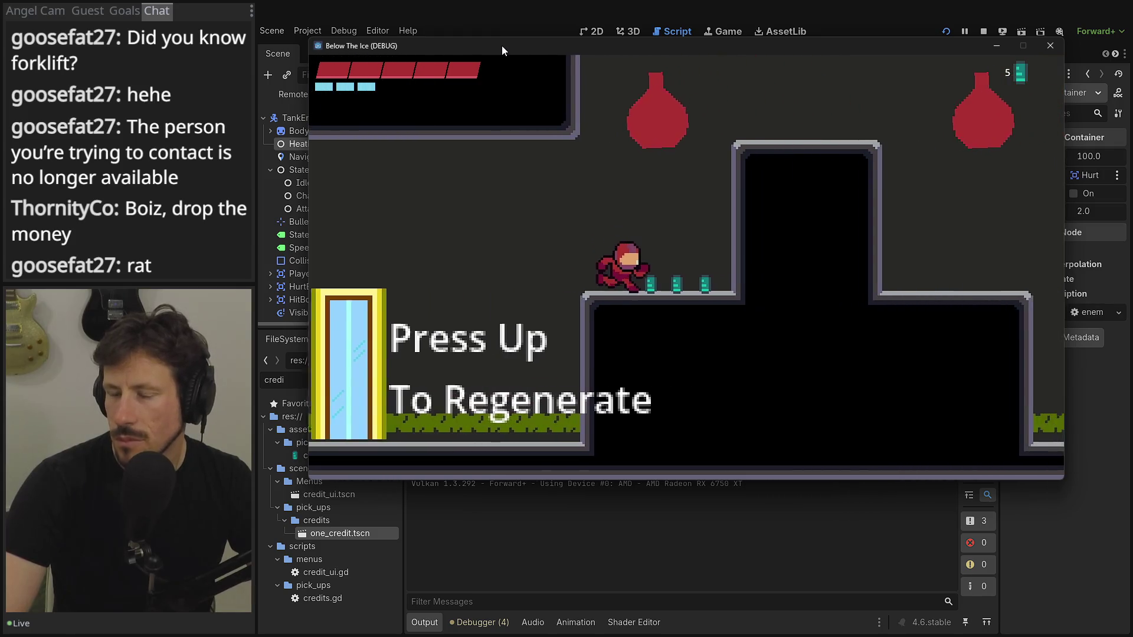
key(Right)
key(space)
key(x)
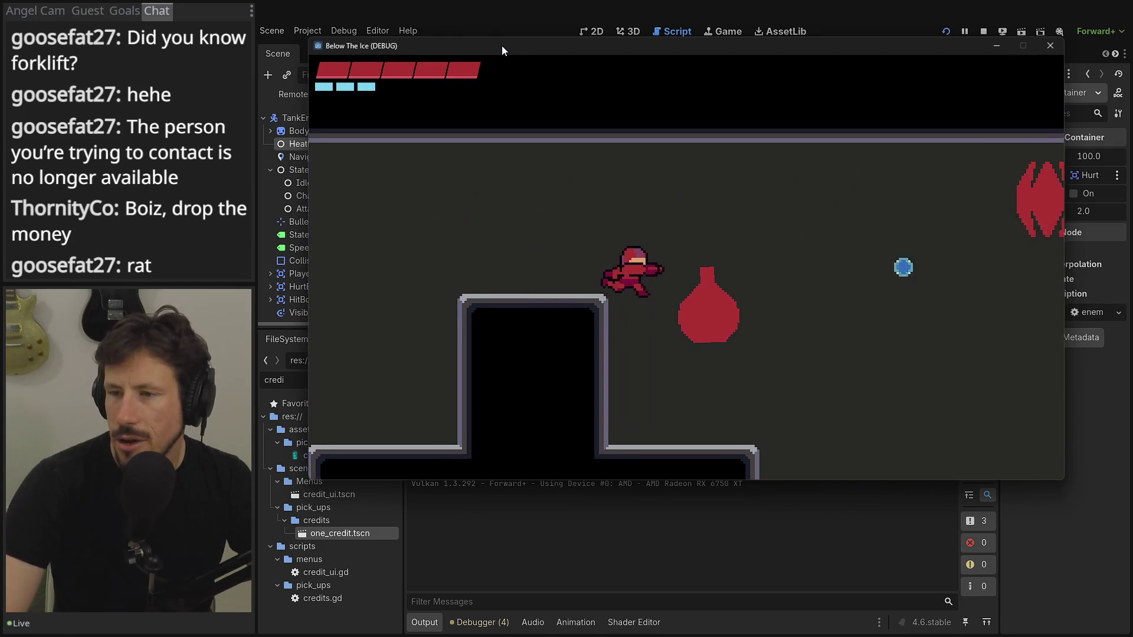
key(Left)
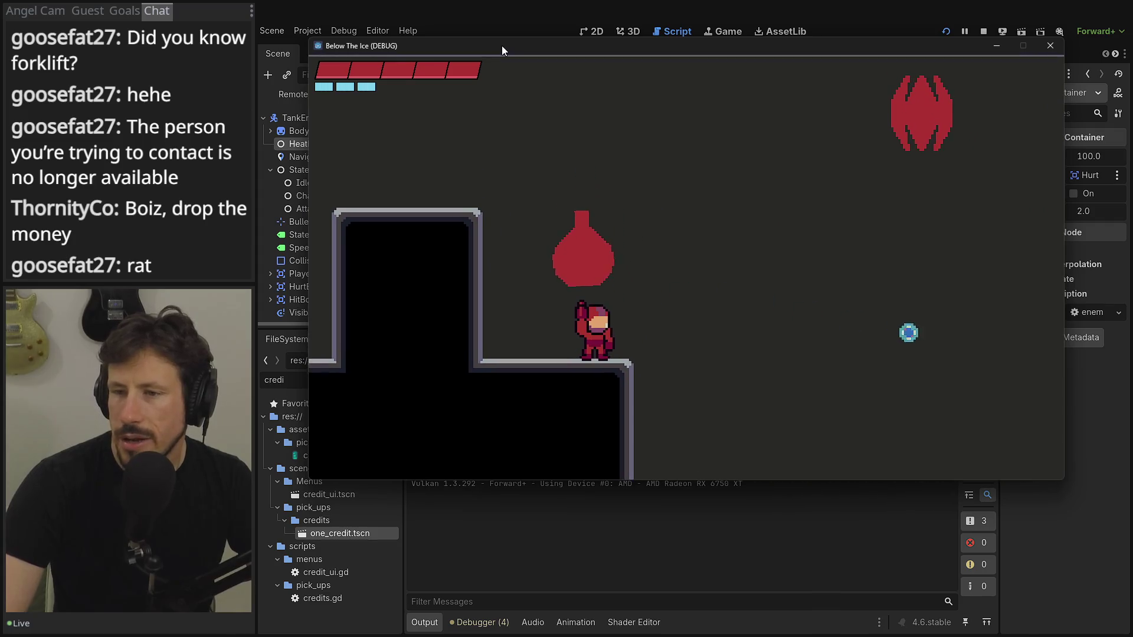
key(Right)
key(space)
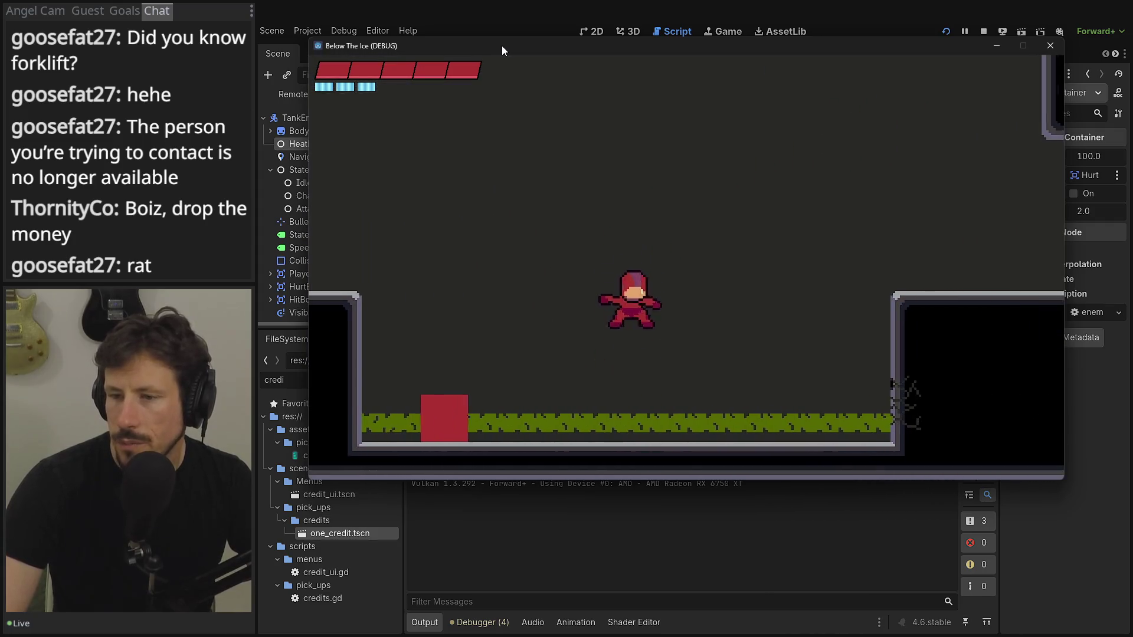
key(x)
key(x)
key(x)
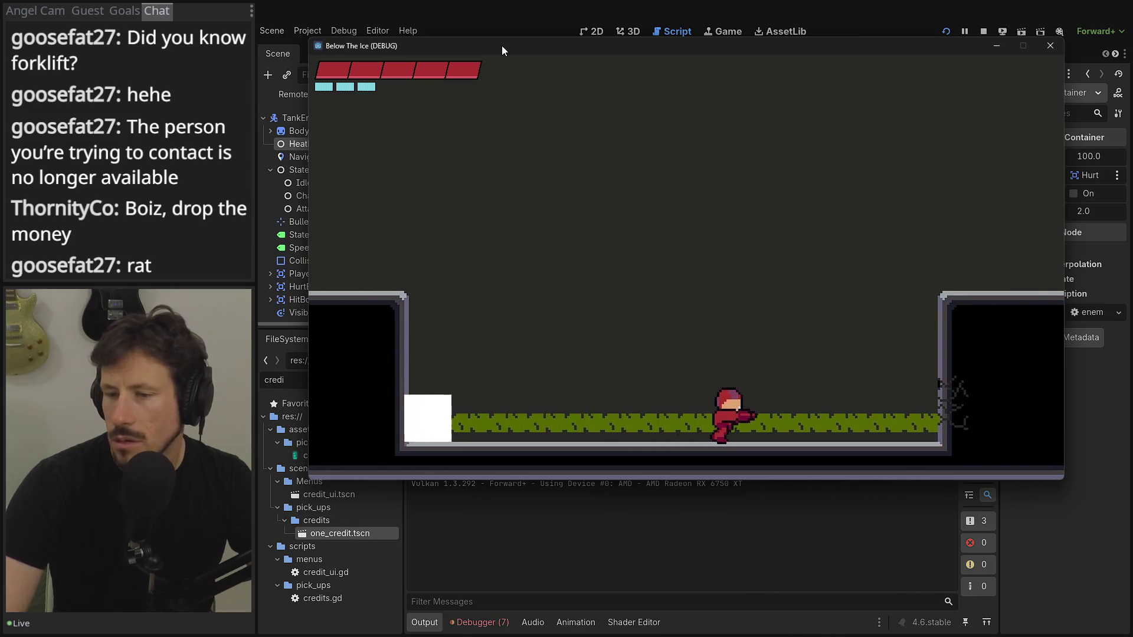
key(Right)
key(x)
key(x)
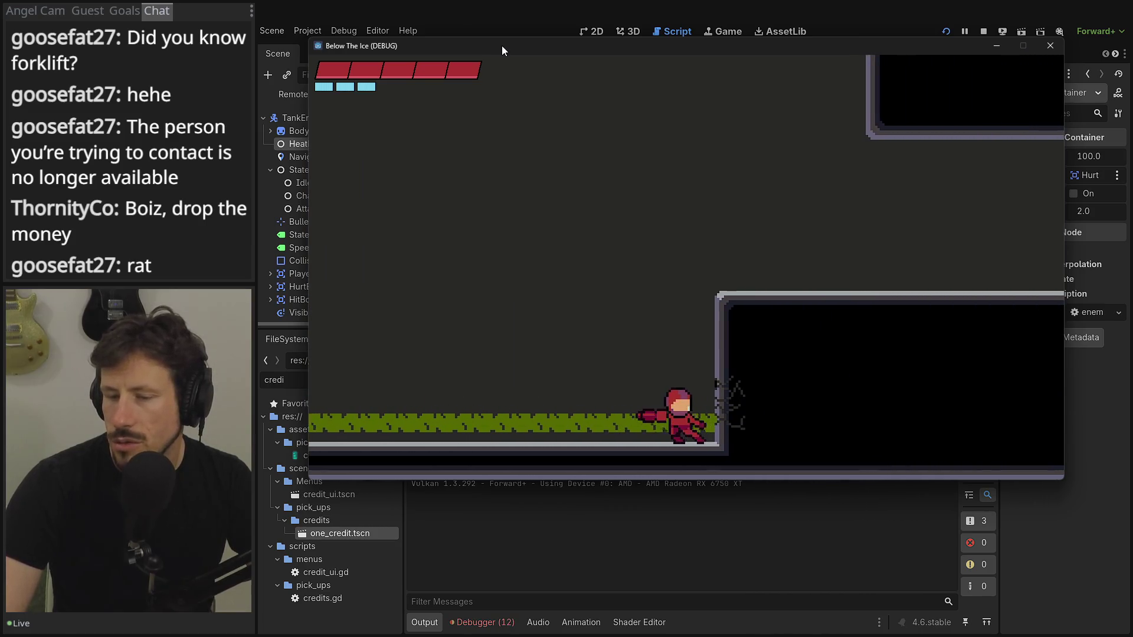
key(Left)
key(x)
key(x)
key(Right)
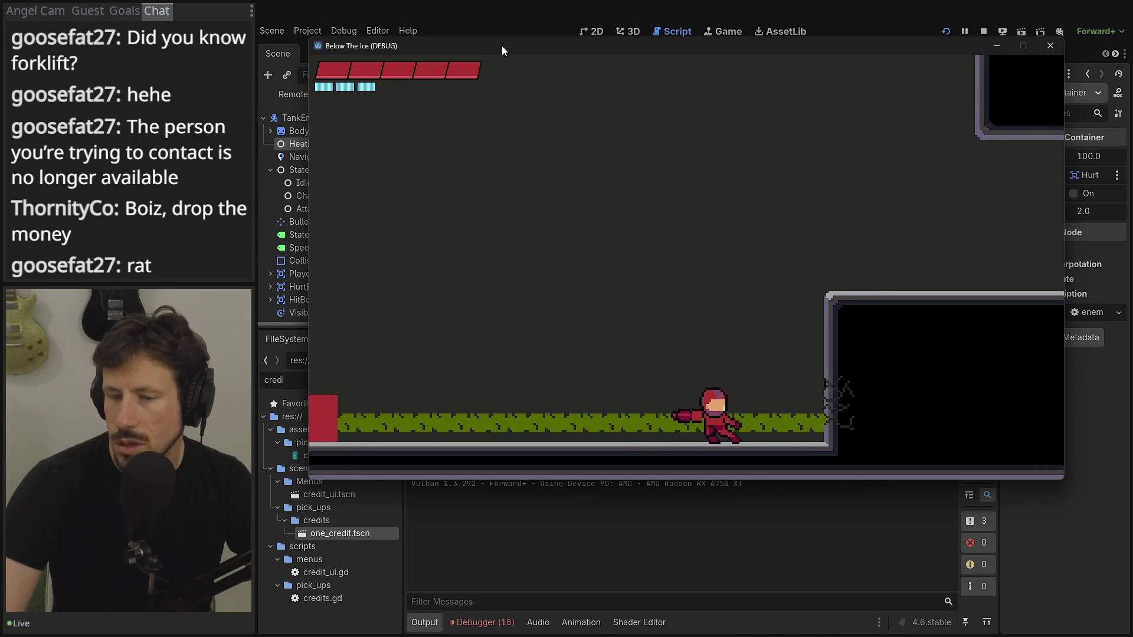
key(Left)
key(x)
key(x)
key(x)
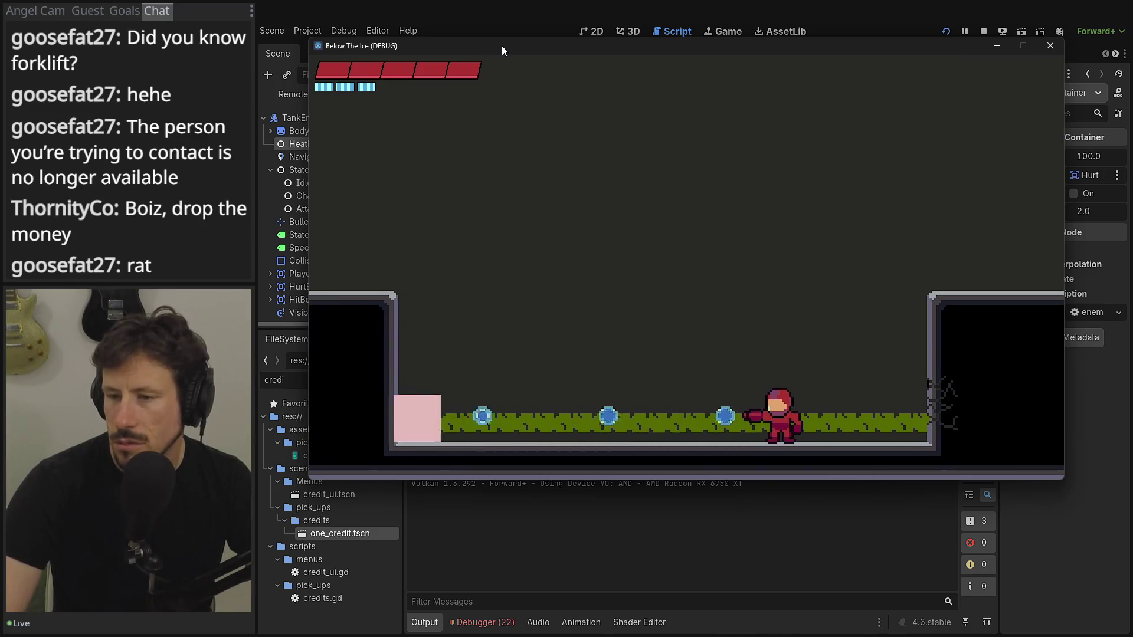
key(Right)
key(space)
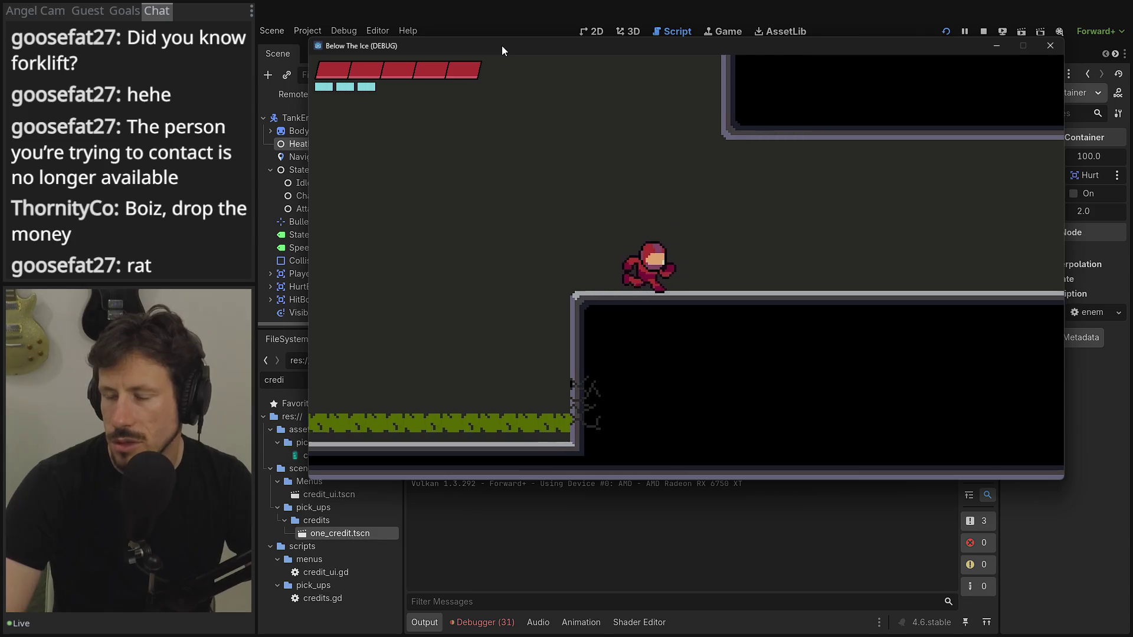
key(Right)
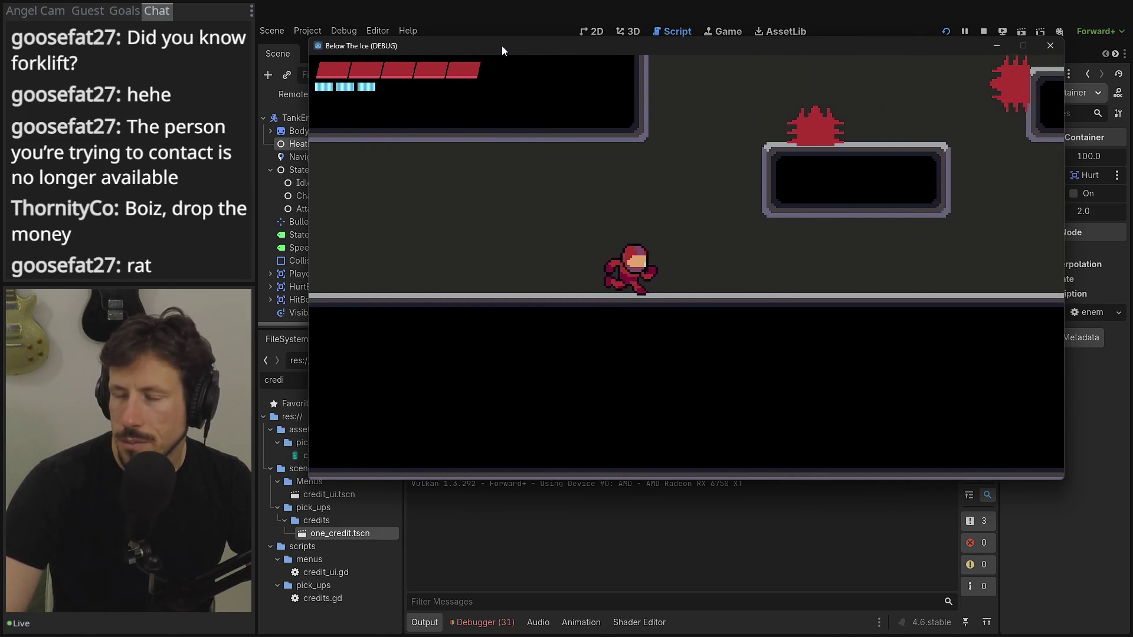
key(Right)
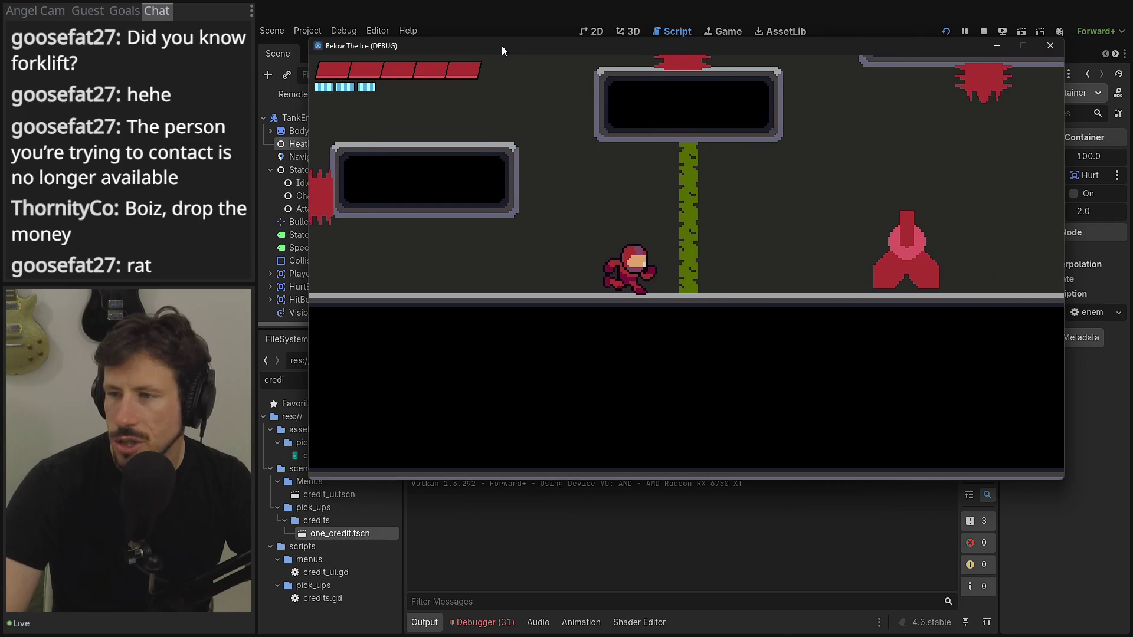
key(Right)
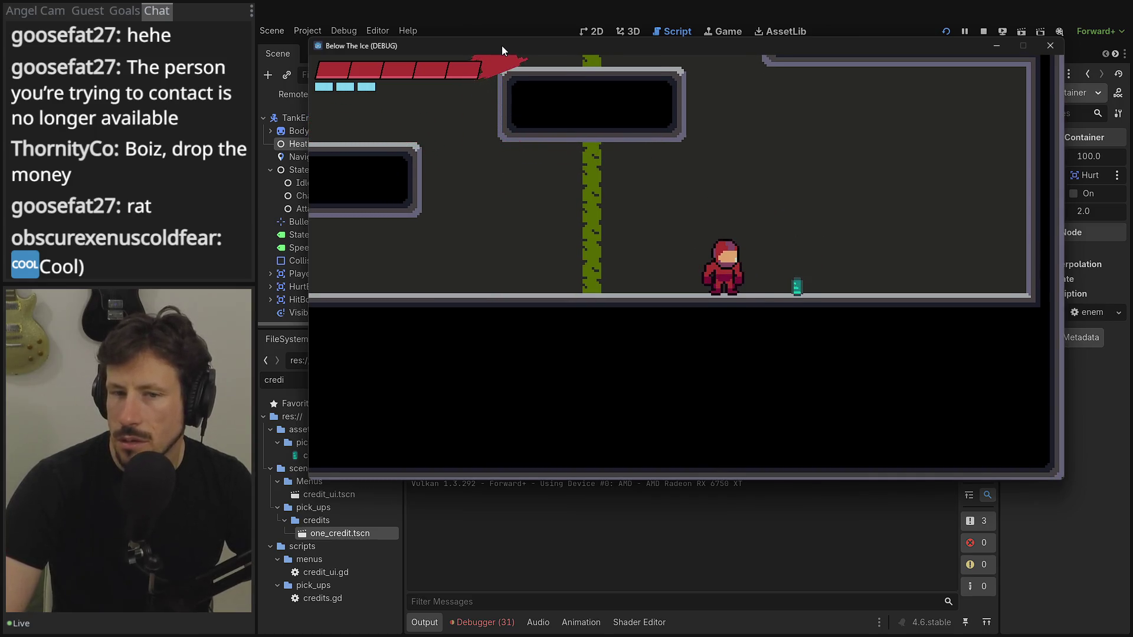
key(d)
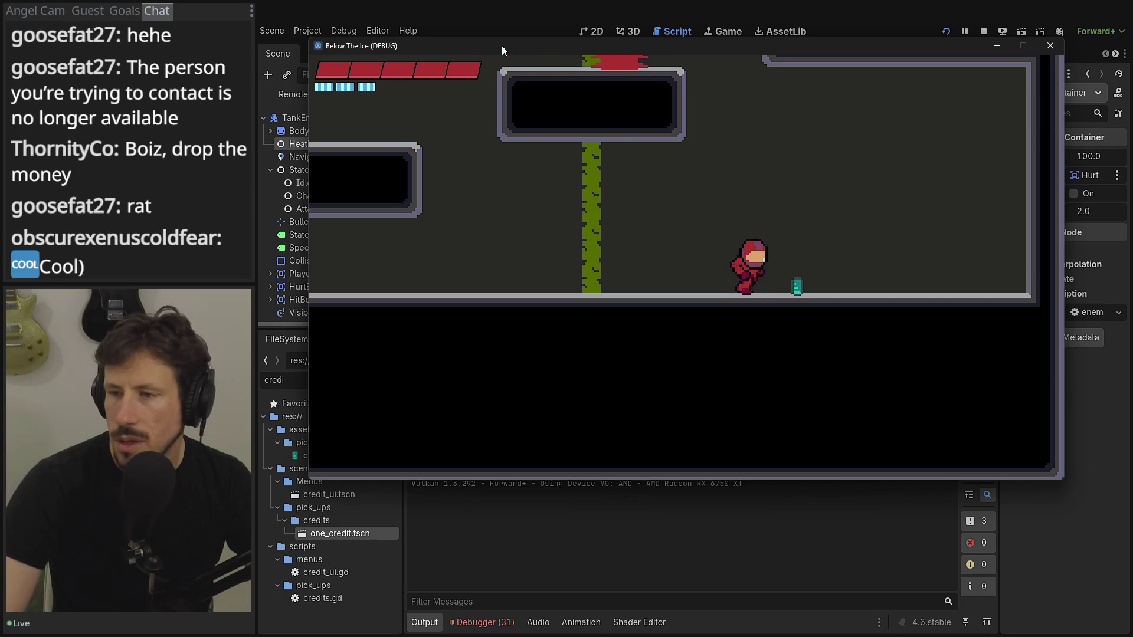
key(d)
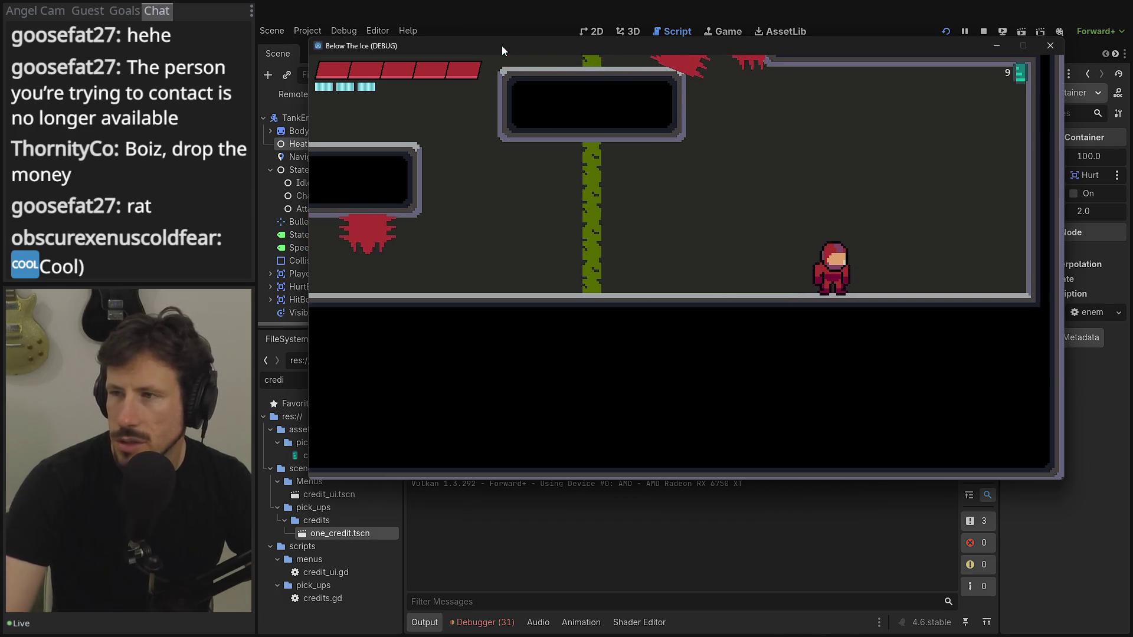
click(1050, 45)
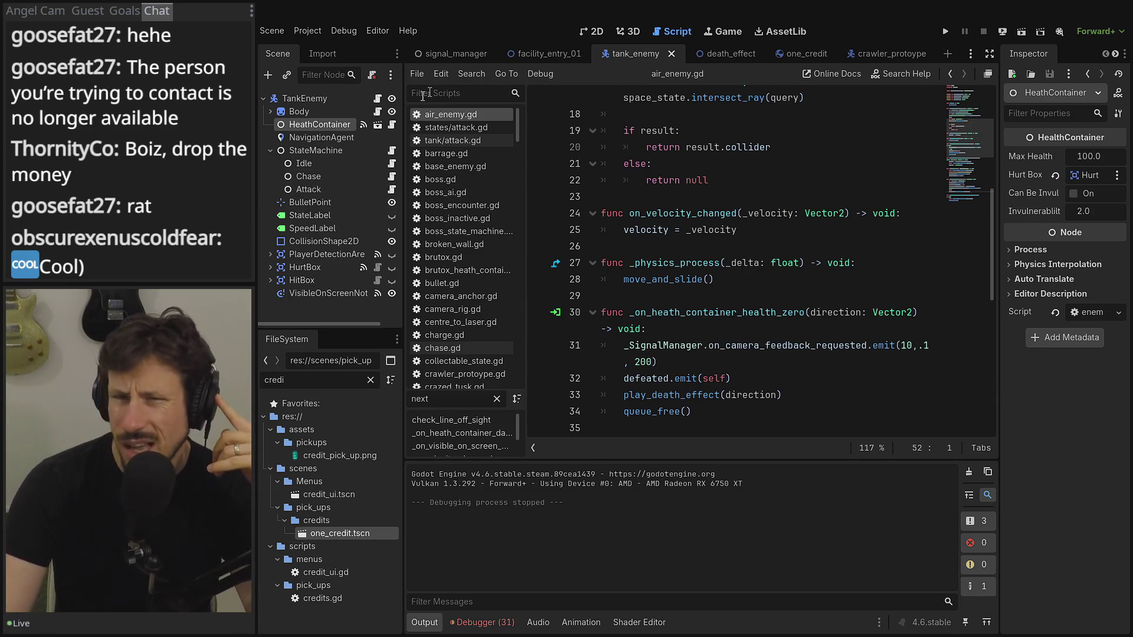
Set the tank enemy's Max Health to 50 and save the scene.
click(1115, 158)
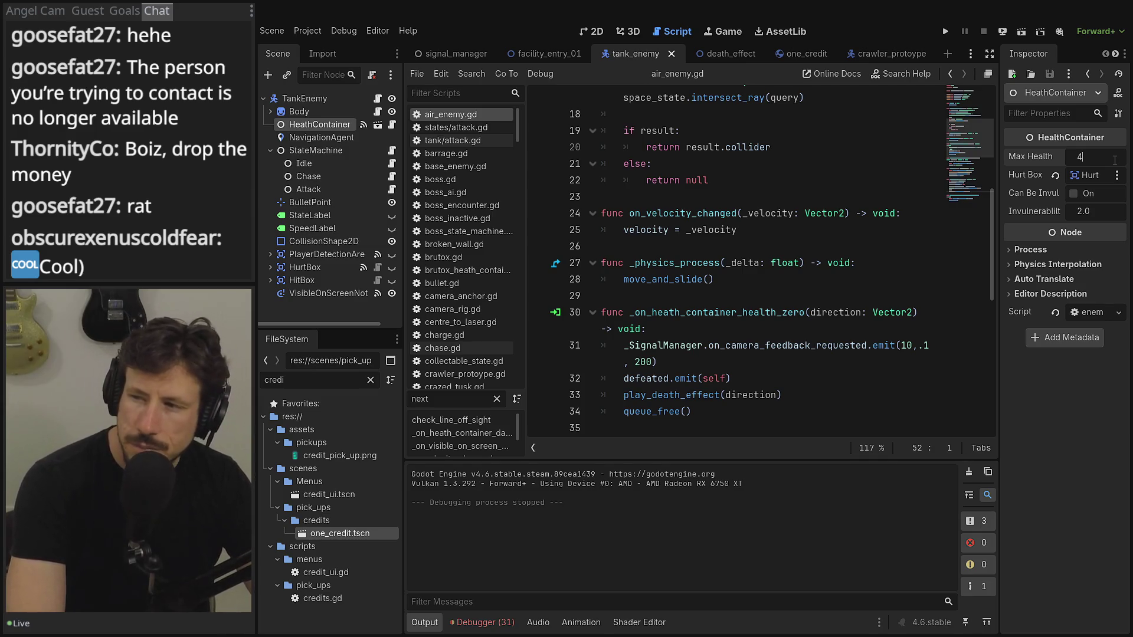
key(Tab)
key(ctrl+s)
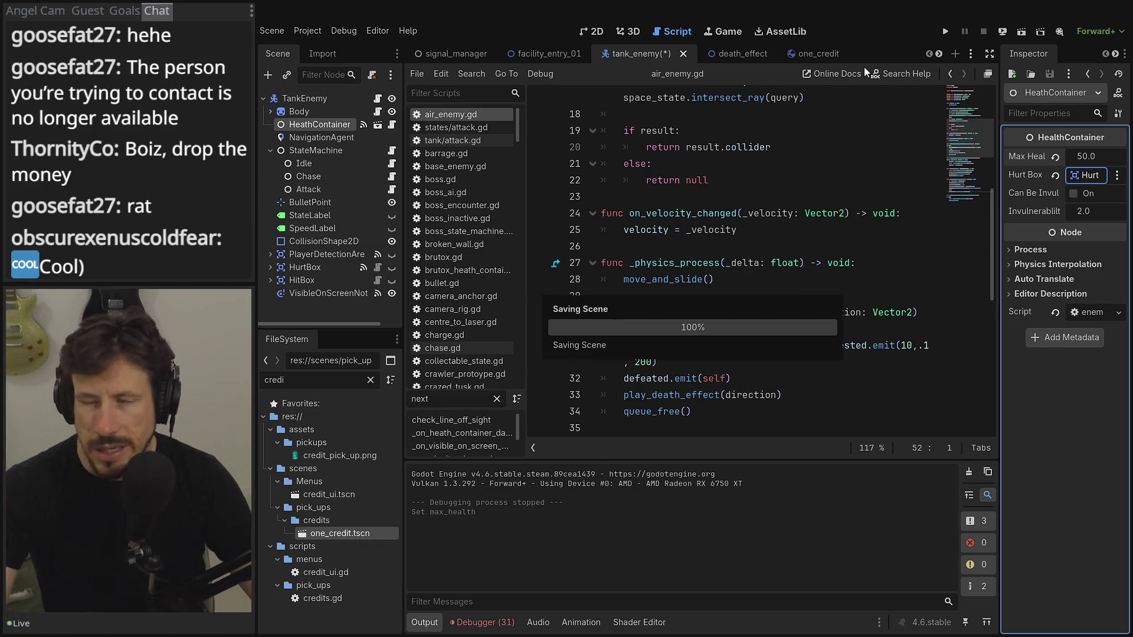
Close the death_effect, tank_enemy and one_credit tabs and show the crawler_protoype scene.
click(719, 55)
click(752, 55)
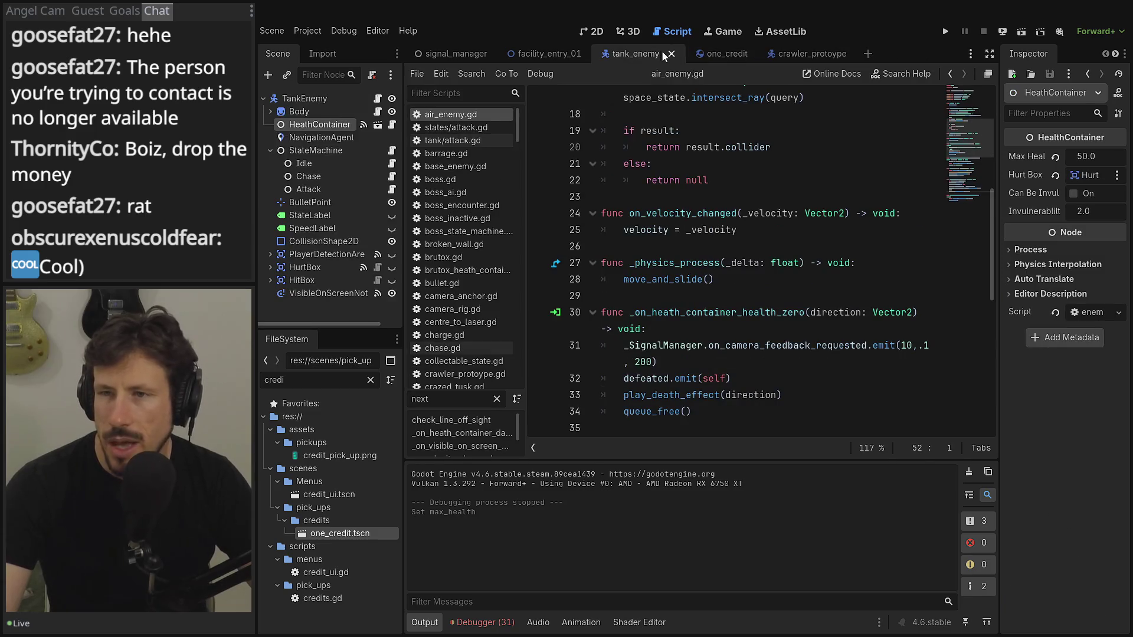
click(672, 55)
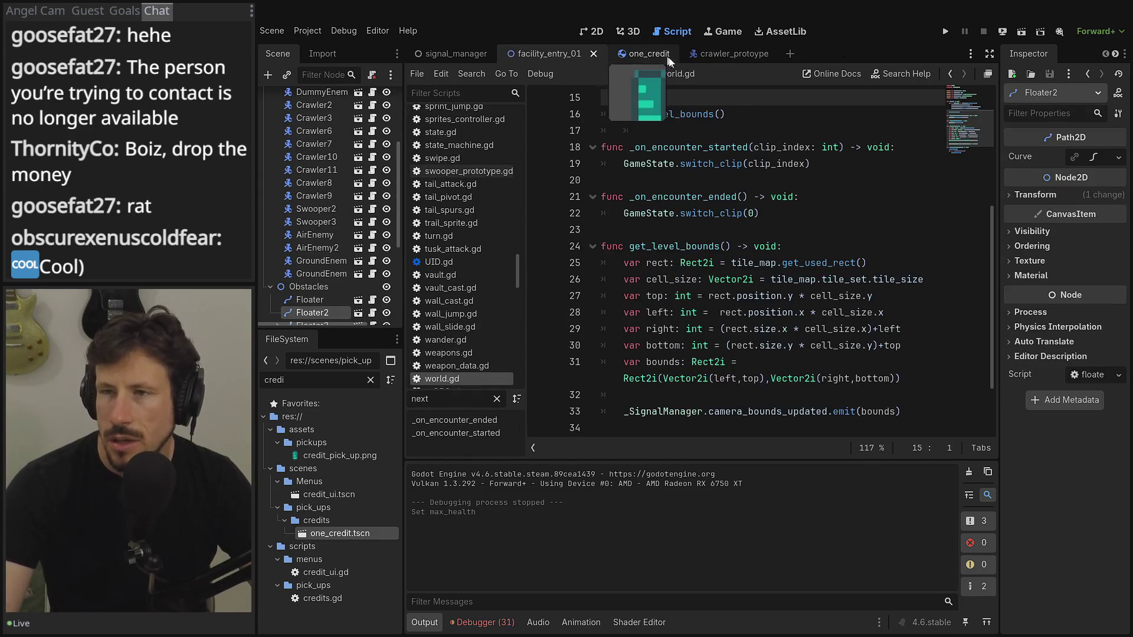
click(657, 53)
middle_click(667, 55)
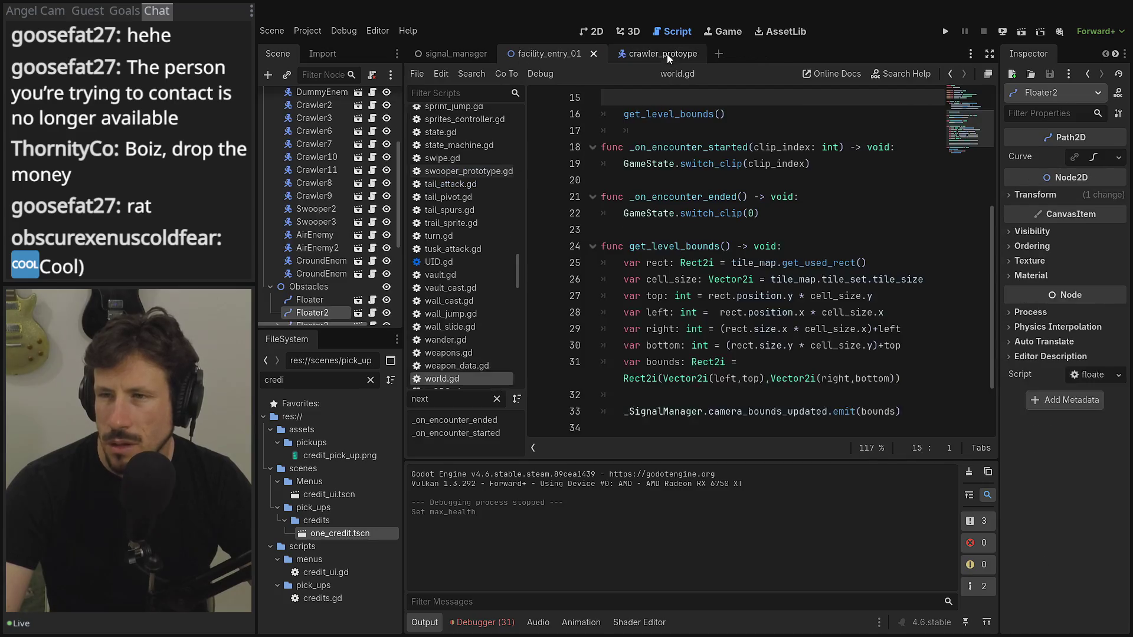
click(657, 55)
click(317, 96)
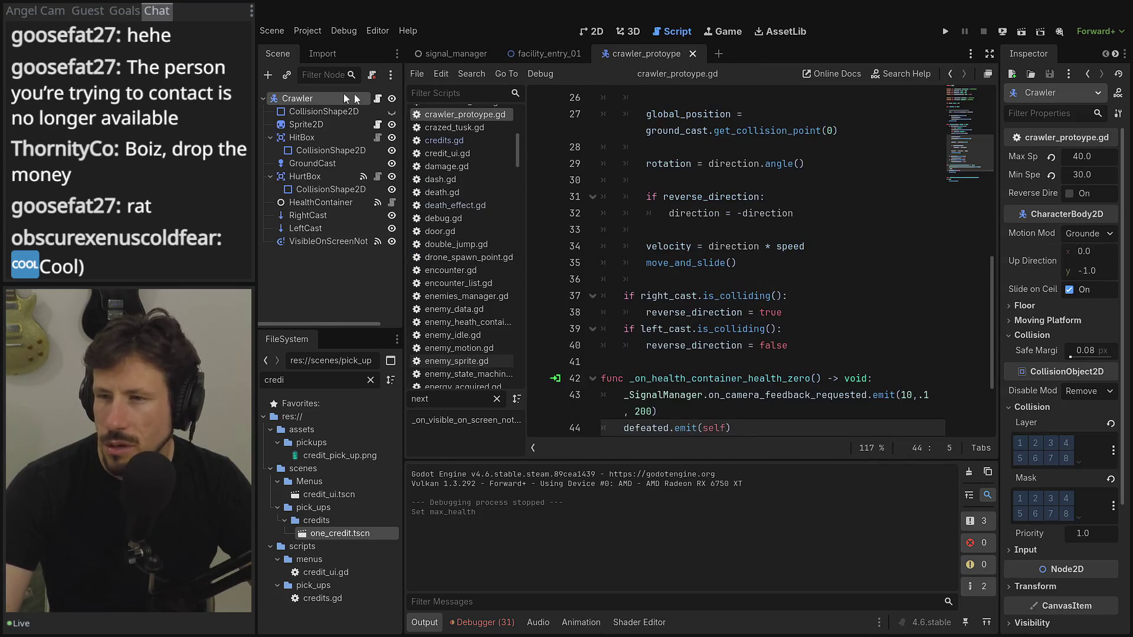
scroll(760, 150, up, 8)
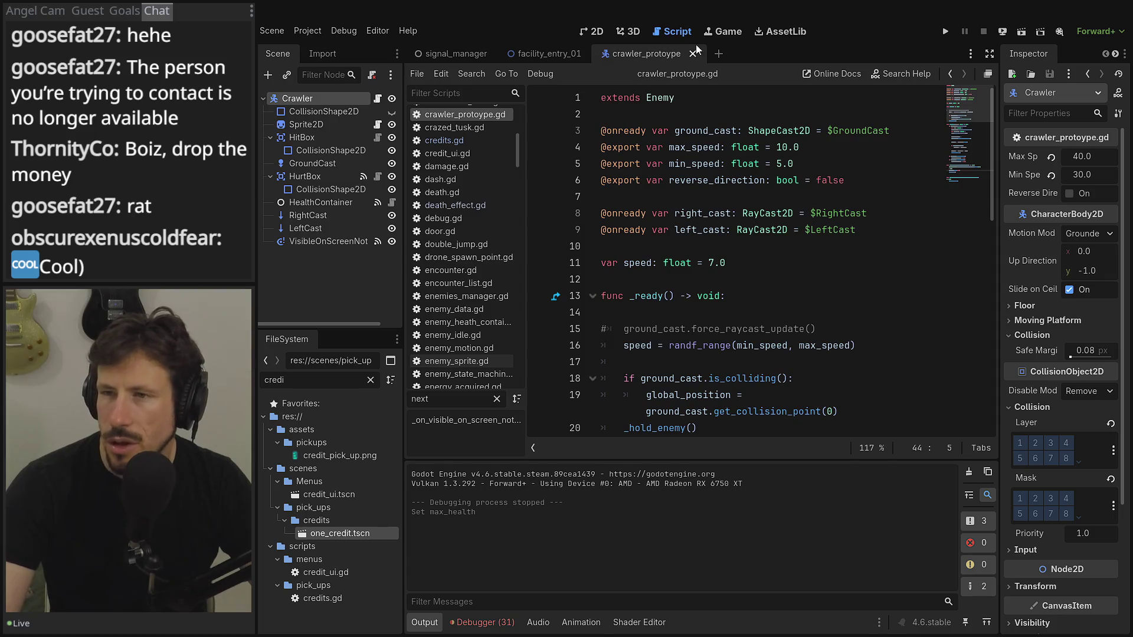
Open and close an empty scene tab, then filter the FileSystem dock for 'air'.
click(716, 54)
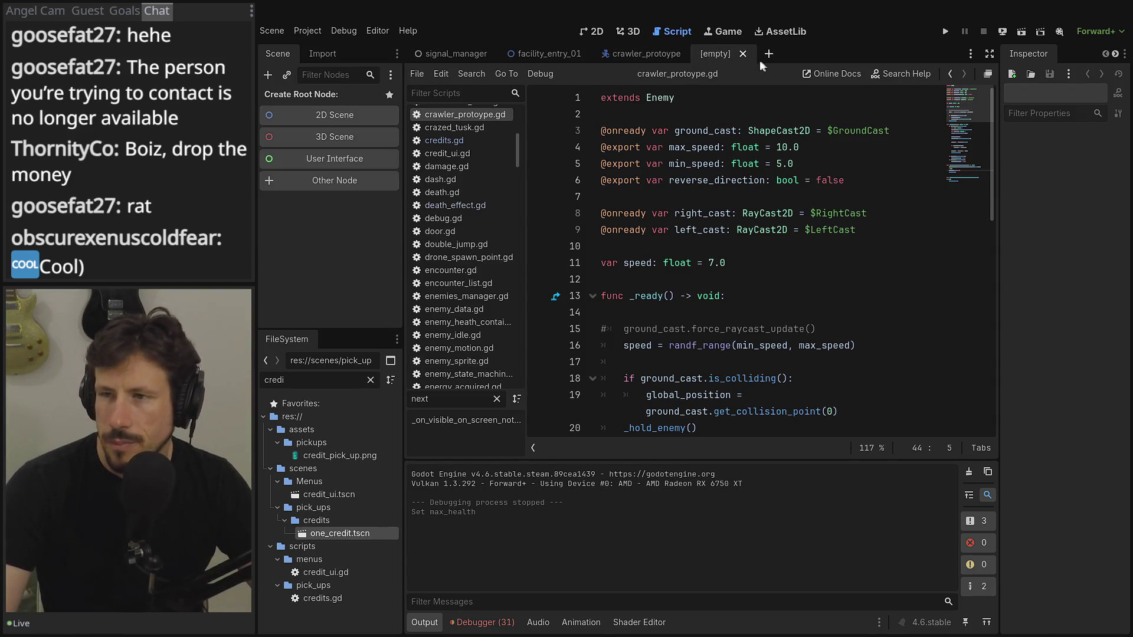
click(743, 54)
key(ctrl+a)
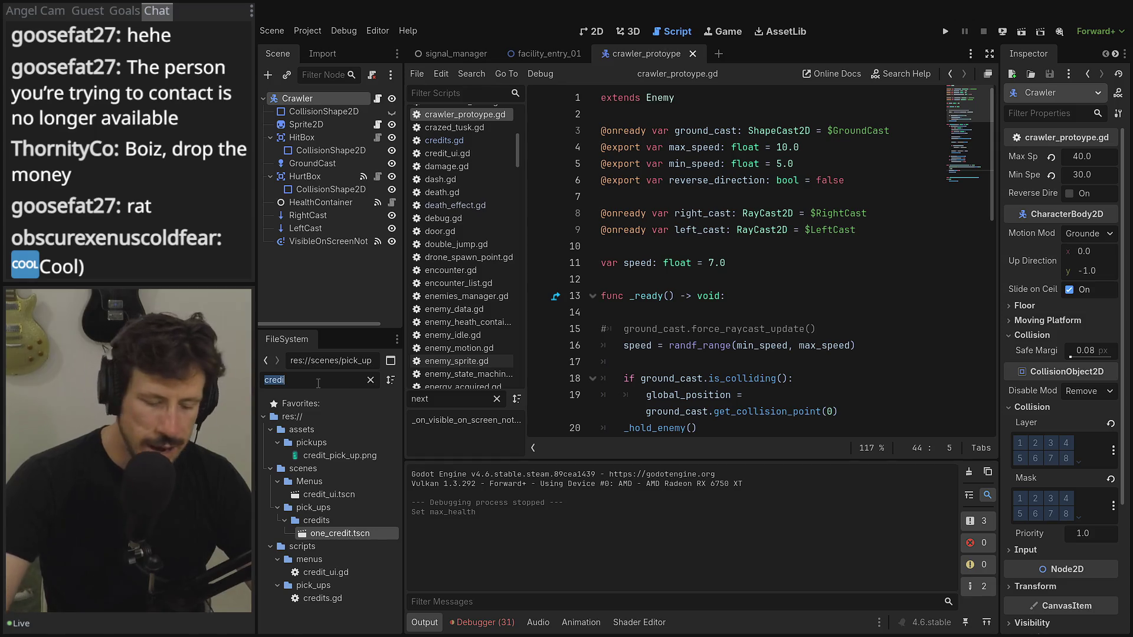
text(air)
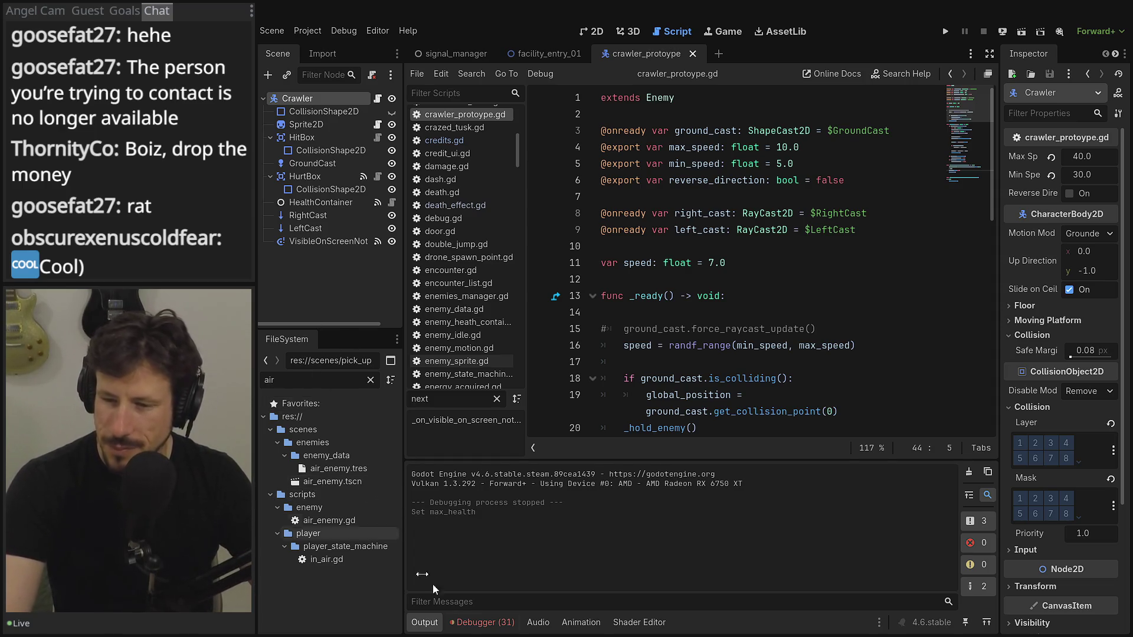
Read the health_zero errors in the Debugger's Errors tab, then switch to facility_entry_01.
click(479, 622)
click(503, 427)
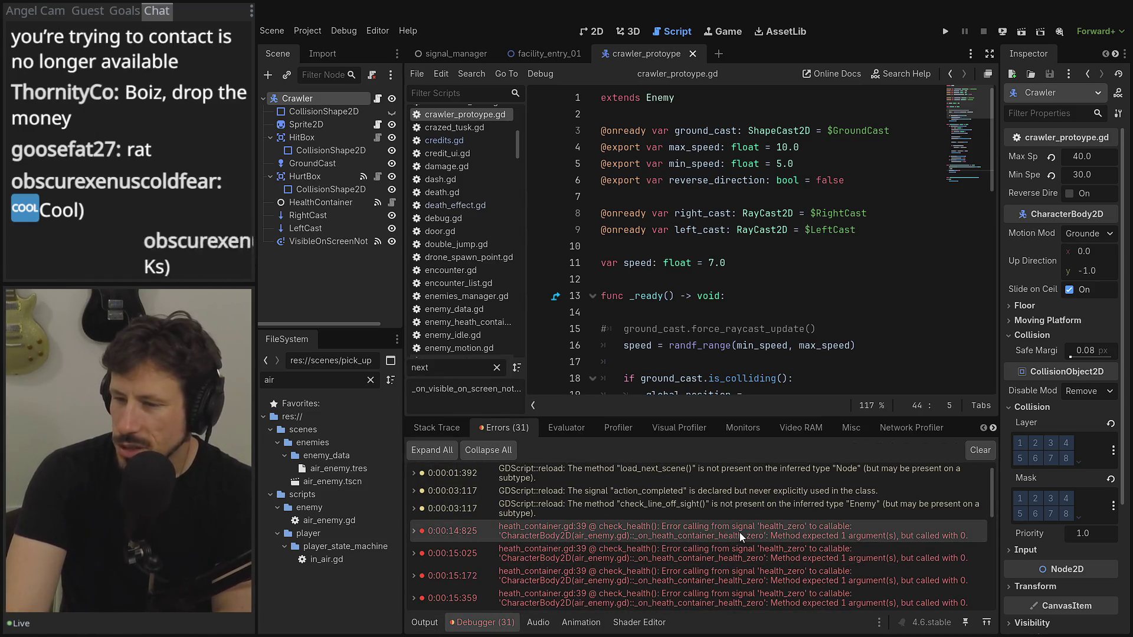
mouse_move(739, 533)
scroll(741, 537, down, 10)
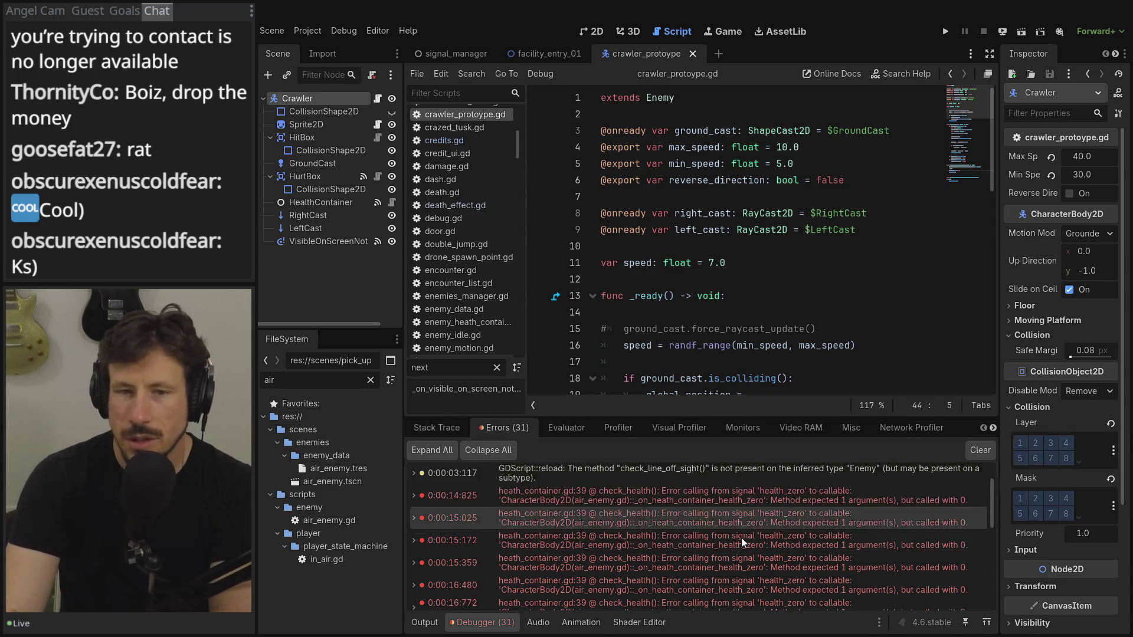
scroll(741, 537, down, 2)
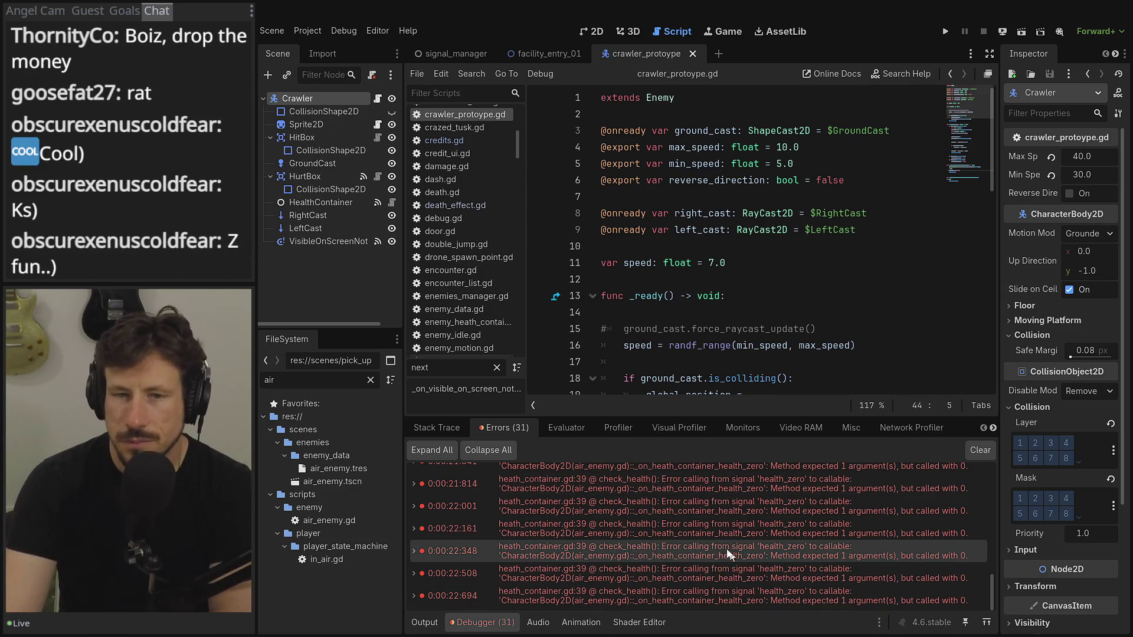
mouse_move(827, 533)
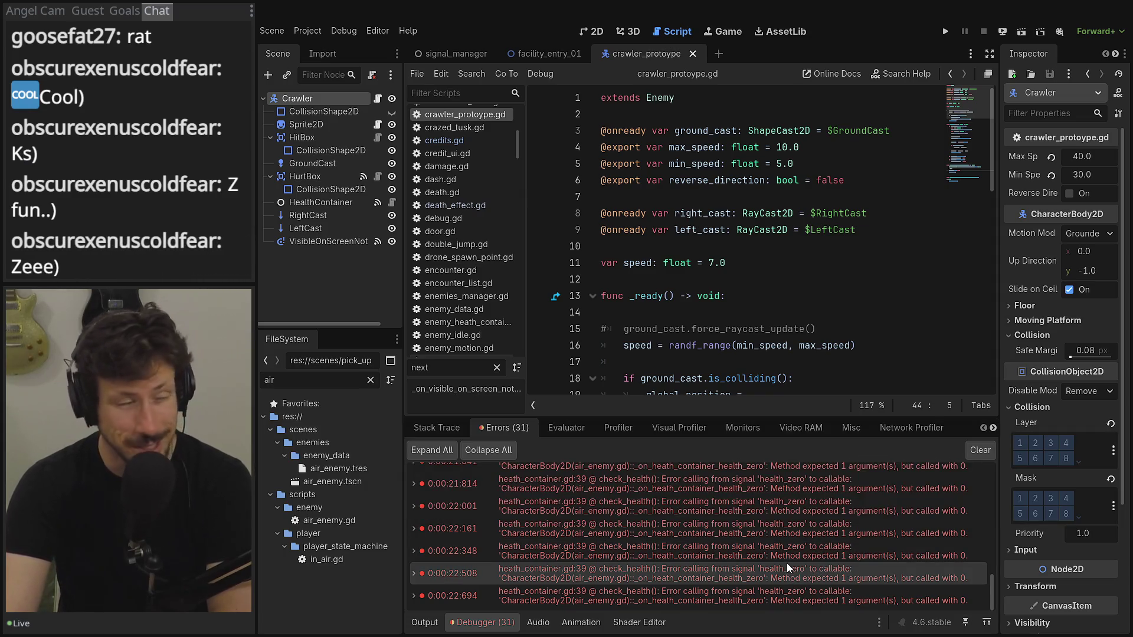
mouse_move(783, 598)
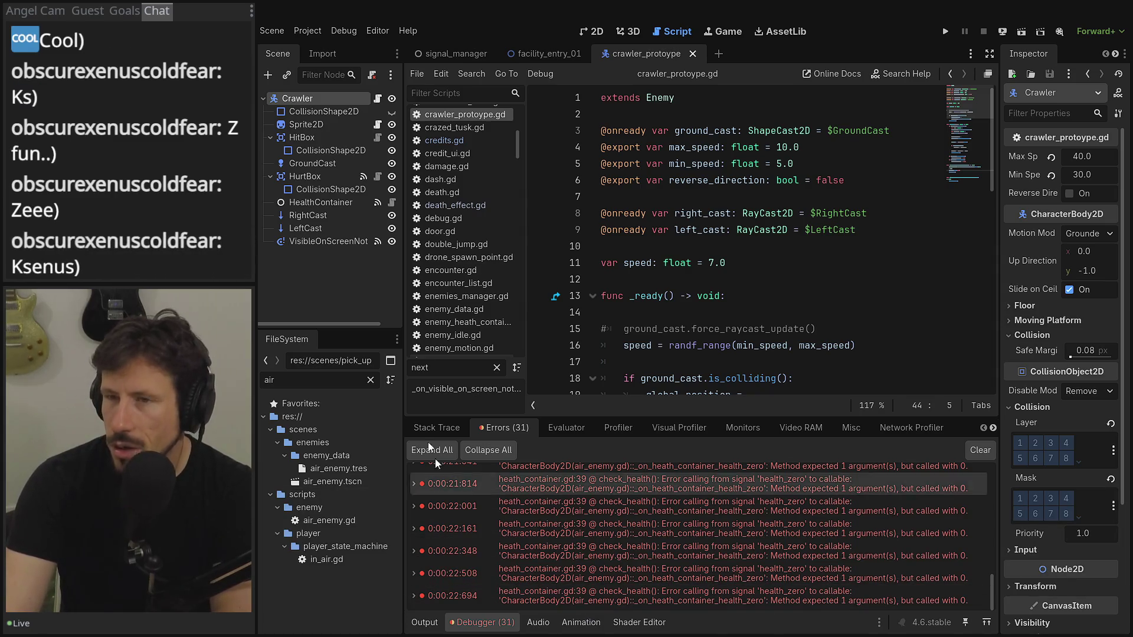
click(536, 62)
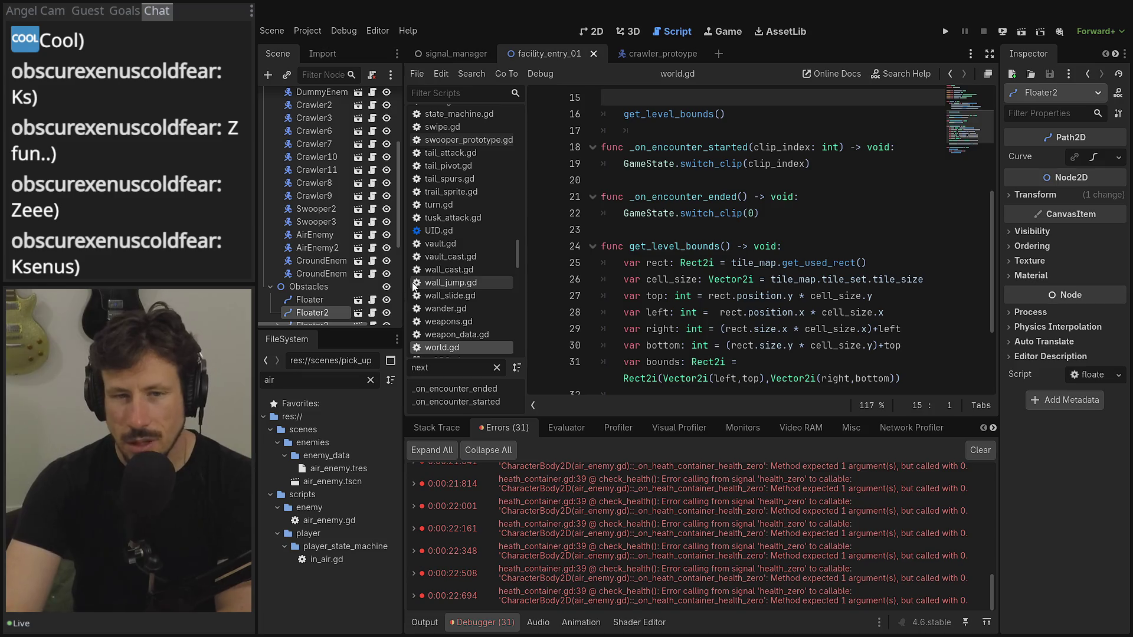
Widen the Scene dock, open GroundEnemy's scene, and select the FileSystem filter text.
mouse_move(748, 322)
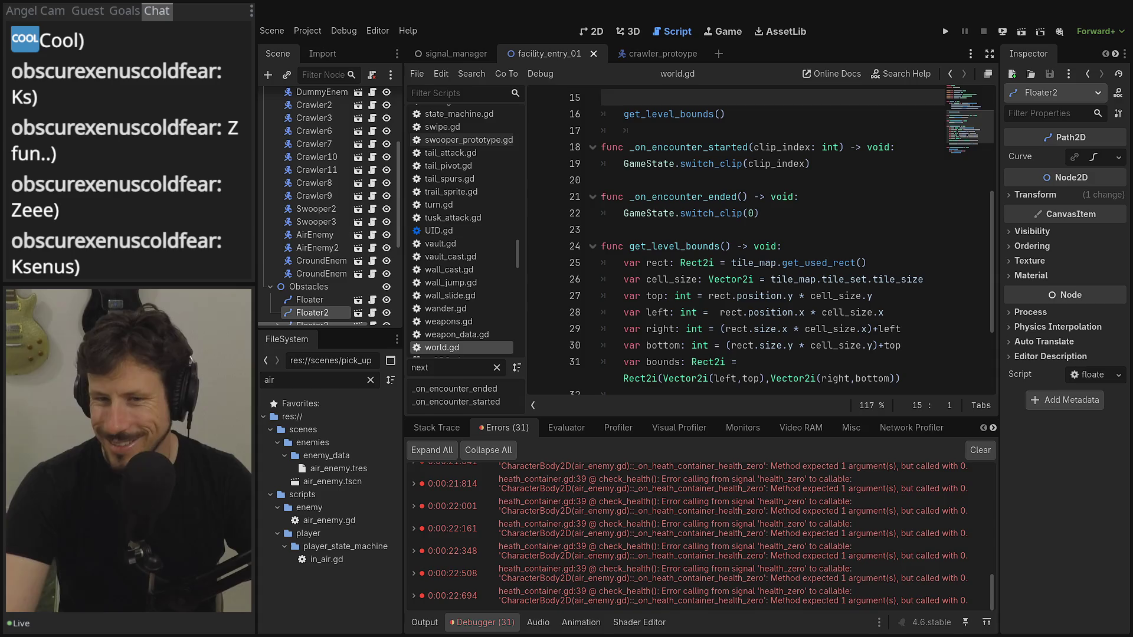
drag(403, 228, 411, 227)
scroll(363, 218, down, 2)
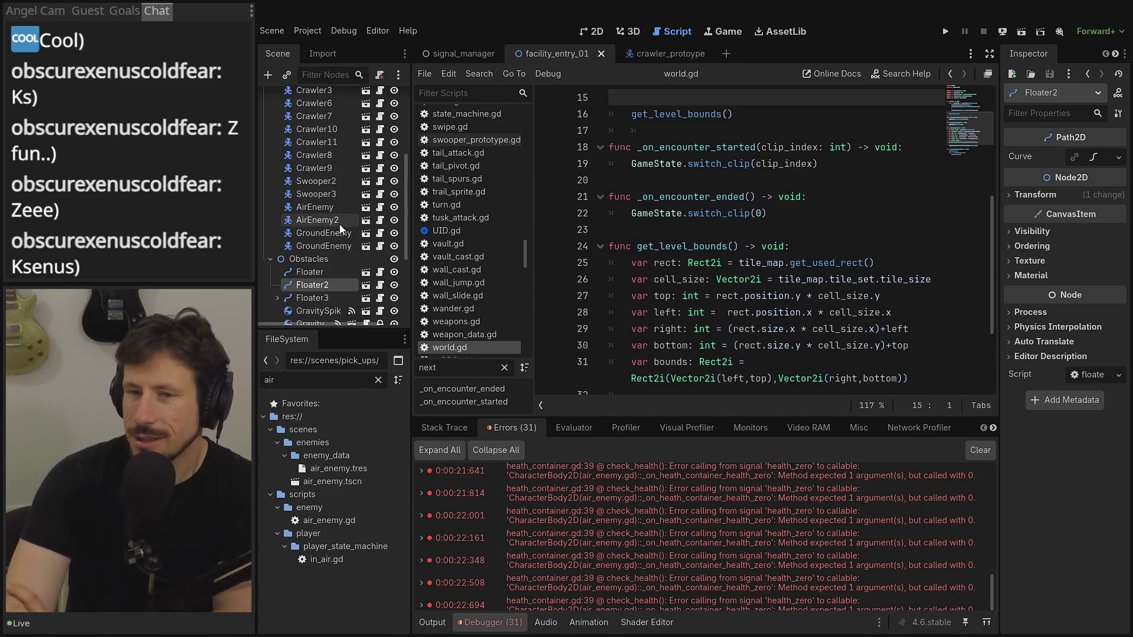
scroll(360, 215, up, 3)
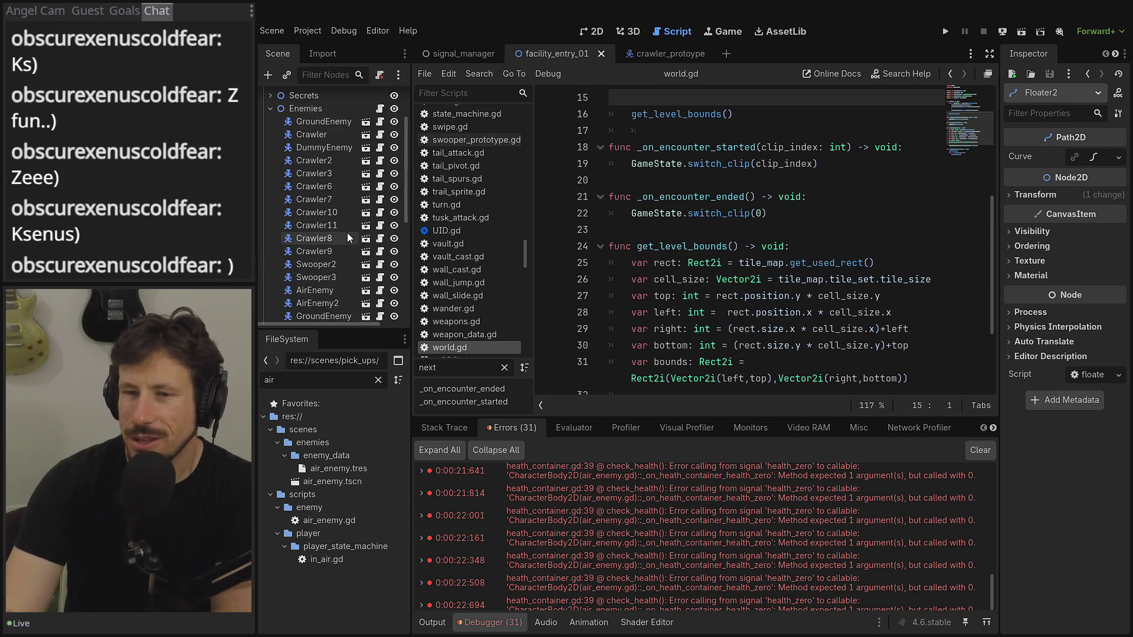
scroll(338, 150, down, 3)
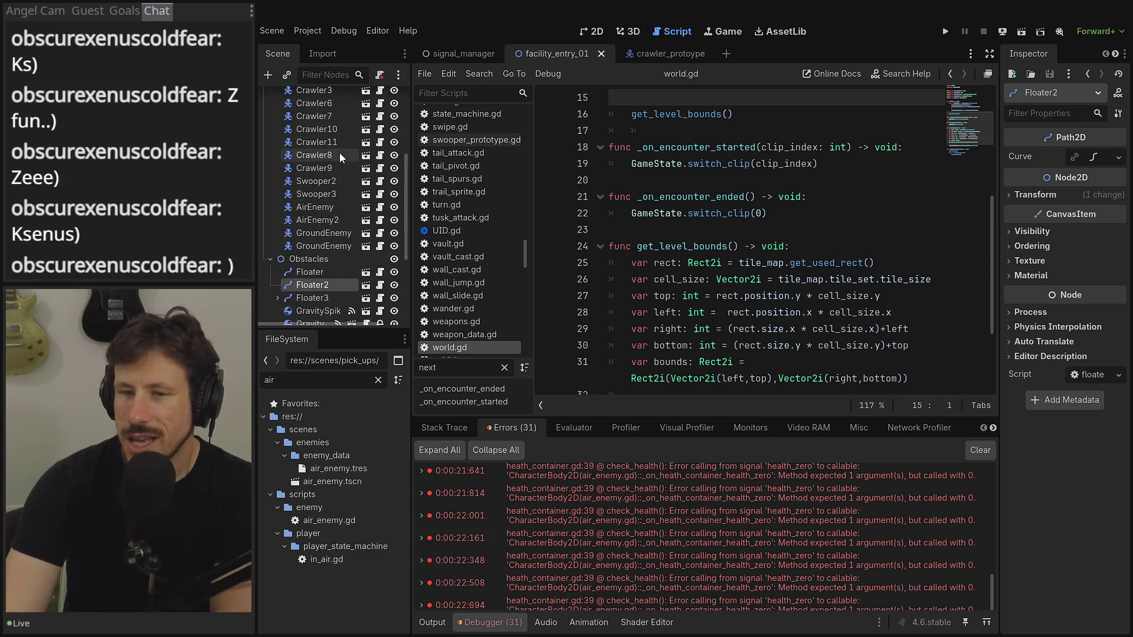
click(364, 232)
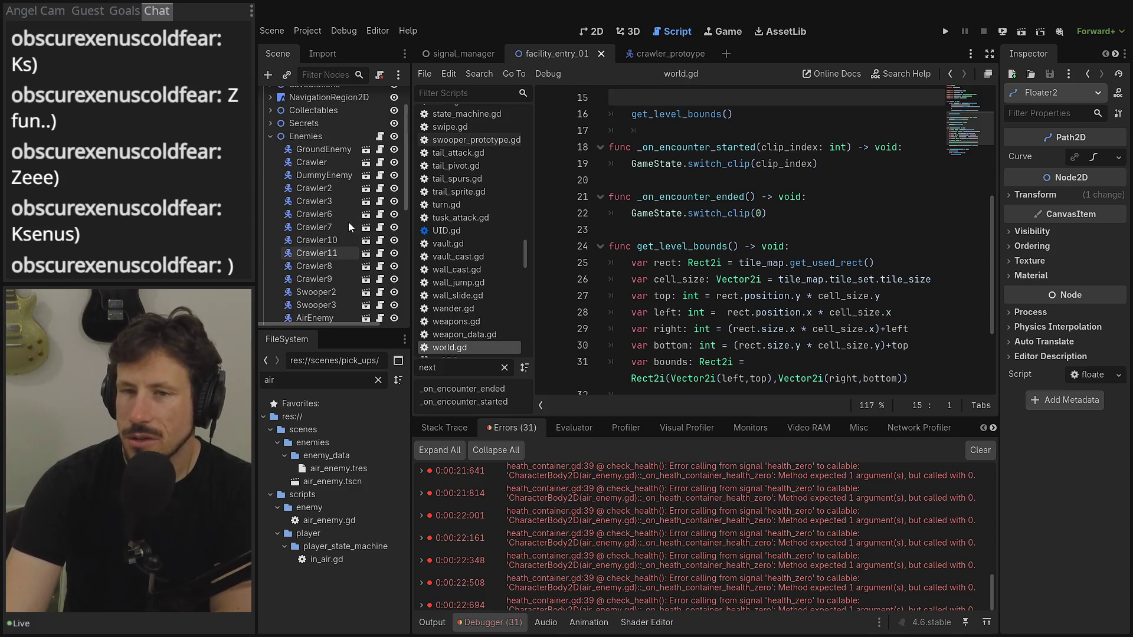
click(357, 150)
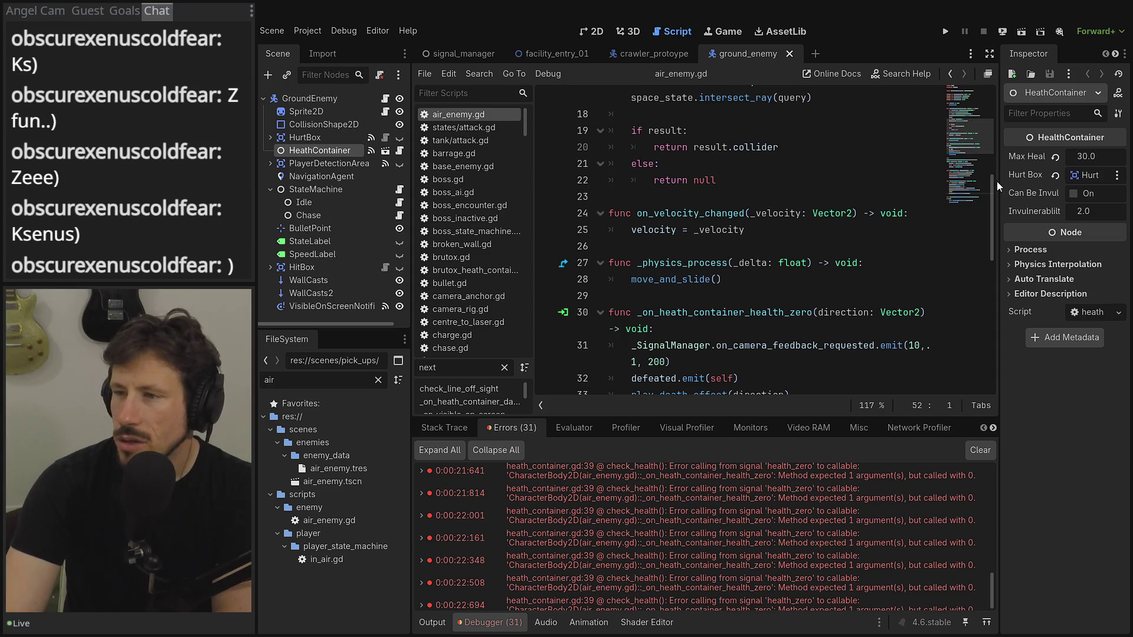
mouse_move(786, 572)
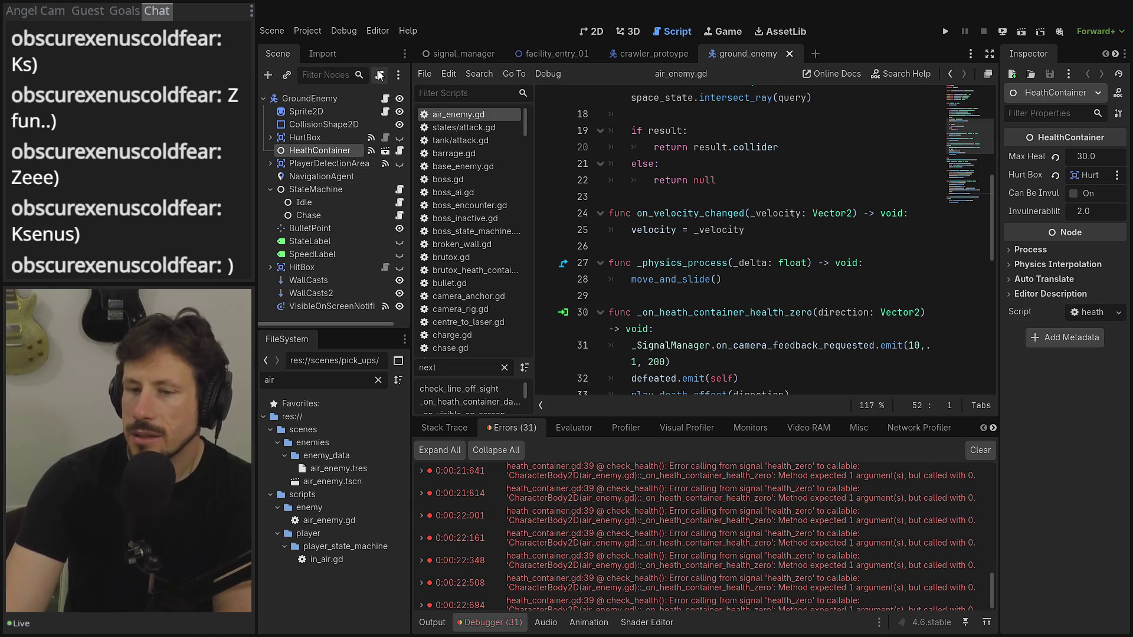
double_click(281, 380)
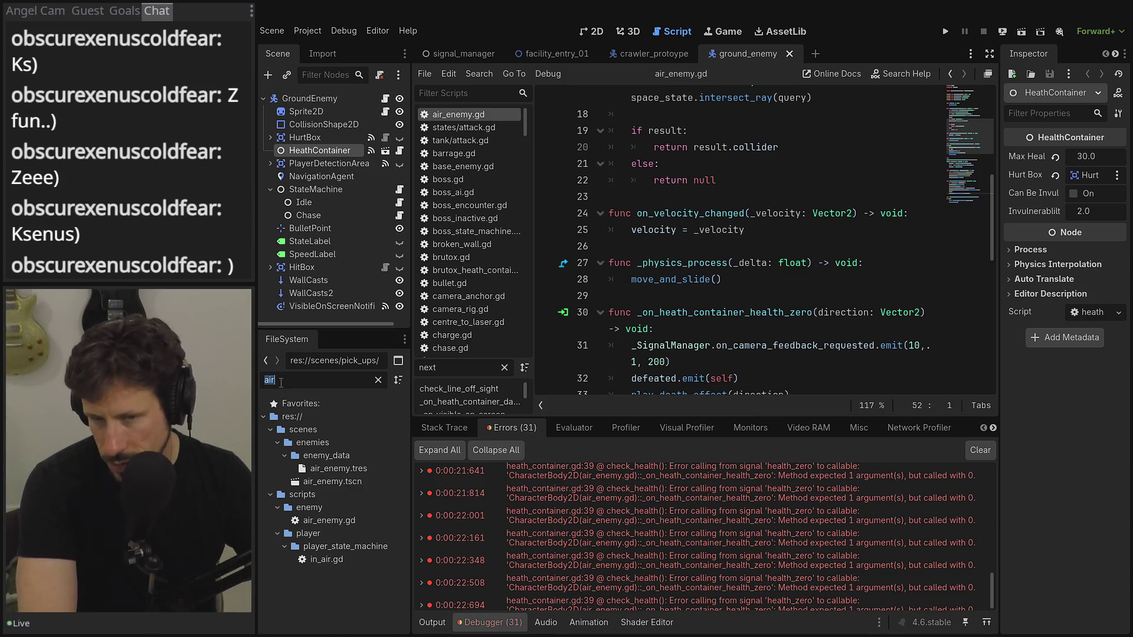
Filter for 'enemy_h', attach enemy_heath_container.gd to GroundEnemy's HealthContainer, and save.
text(enemy)
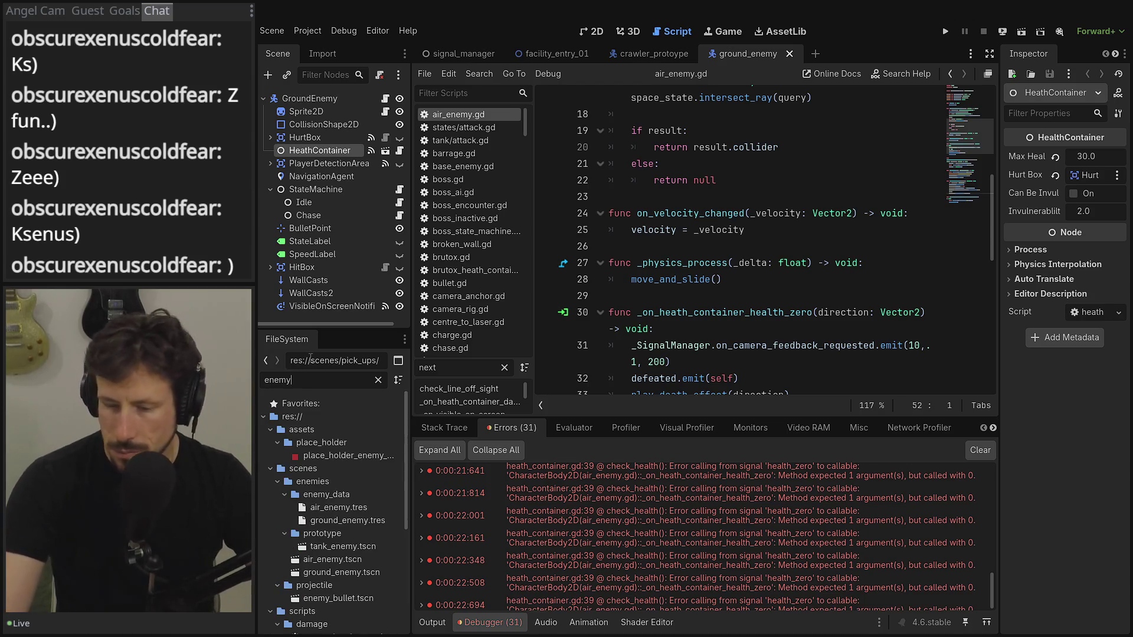
text(_)
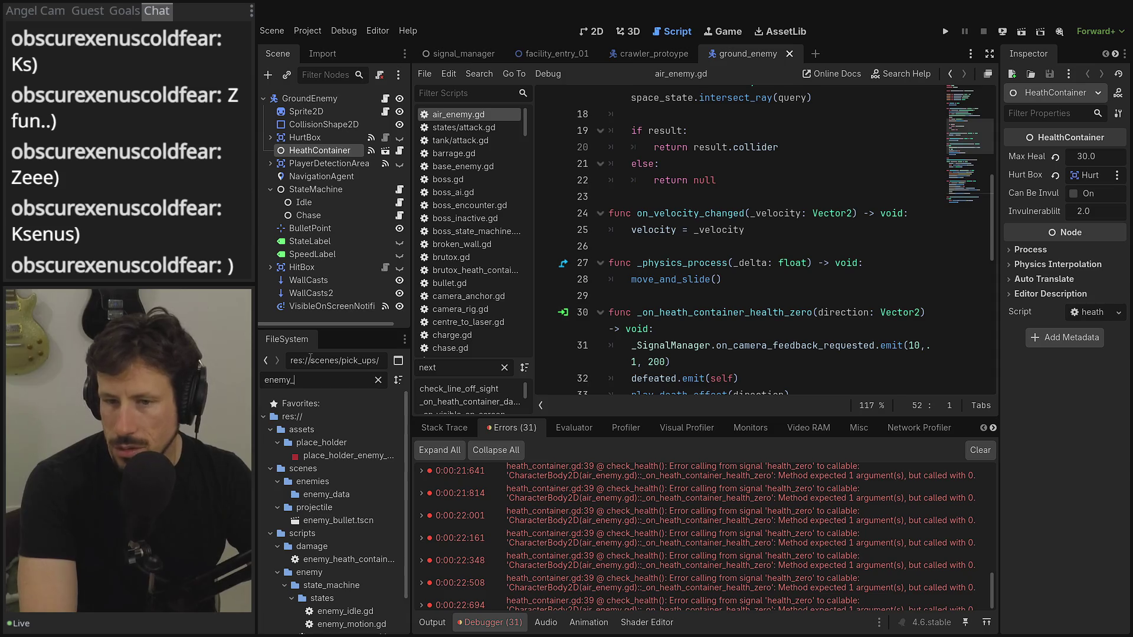
text(hea)
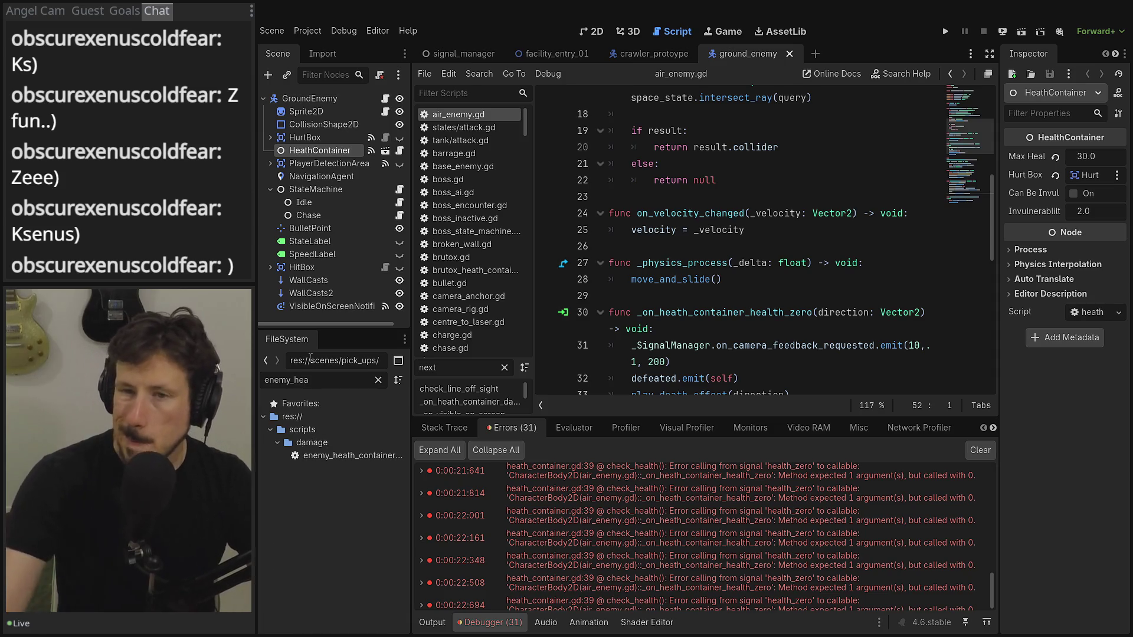
drag(323, 460, 335, 149)
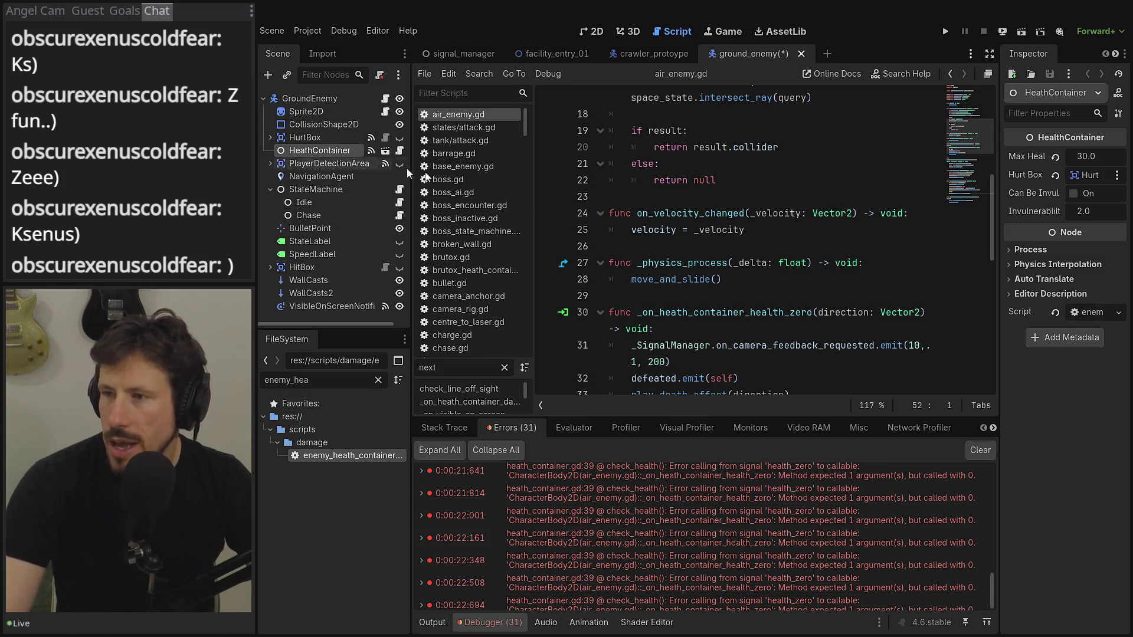
click(1115, 54)
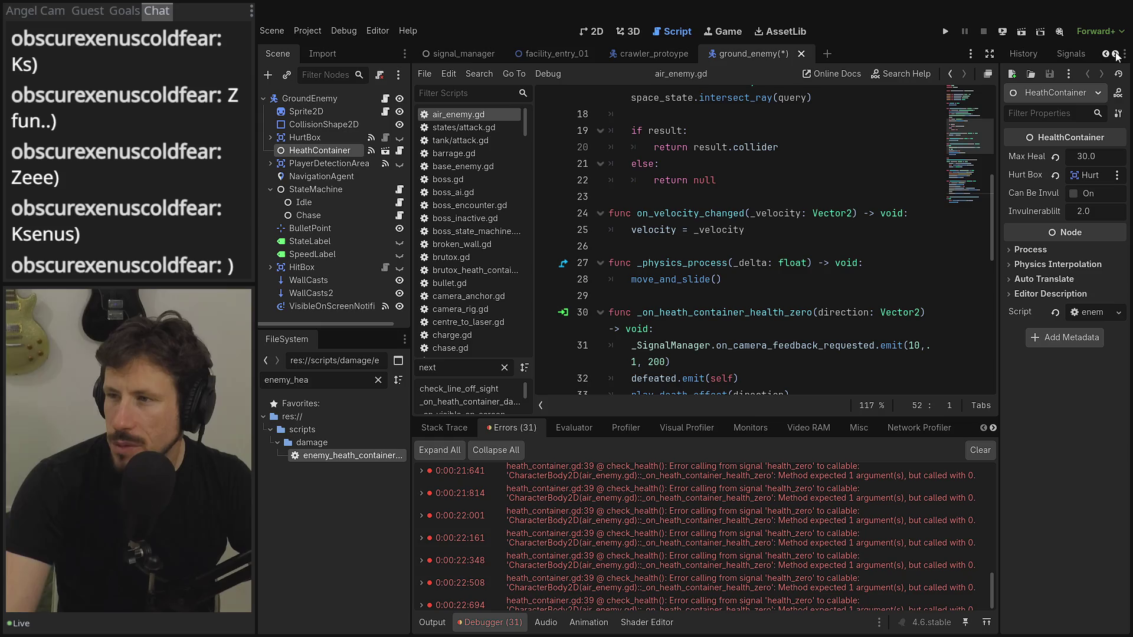
click(1074, 54)
key(ctrl+s)
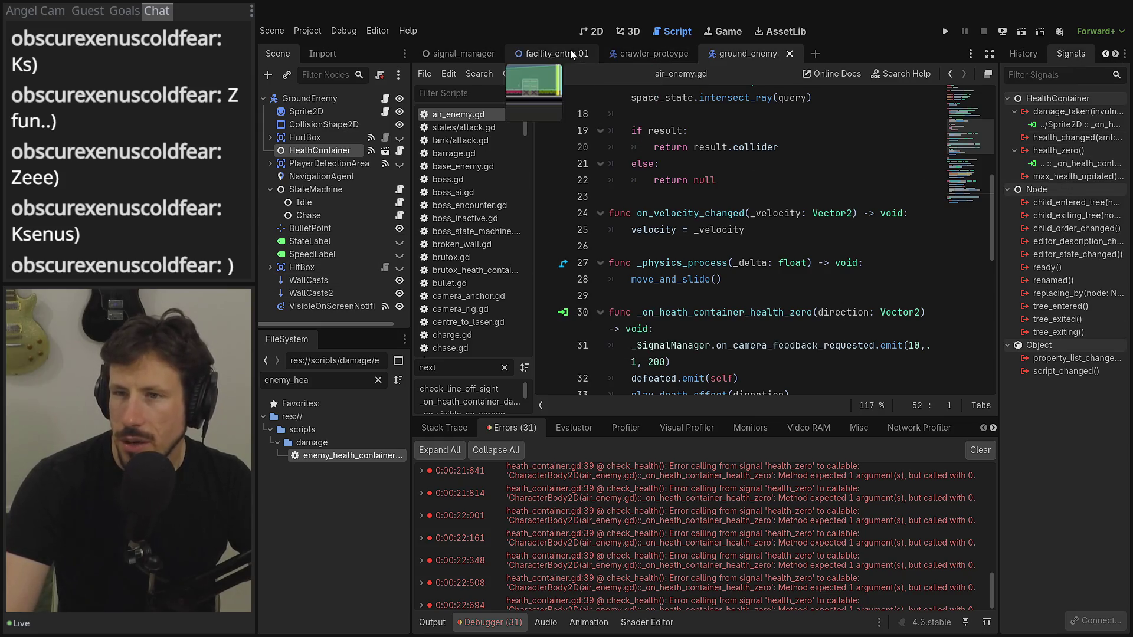
Attach the same script to AirEnemy's HealthContainer, save, and return to crawler_protoype.gd.
click(551, 54)
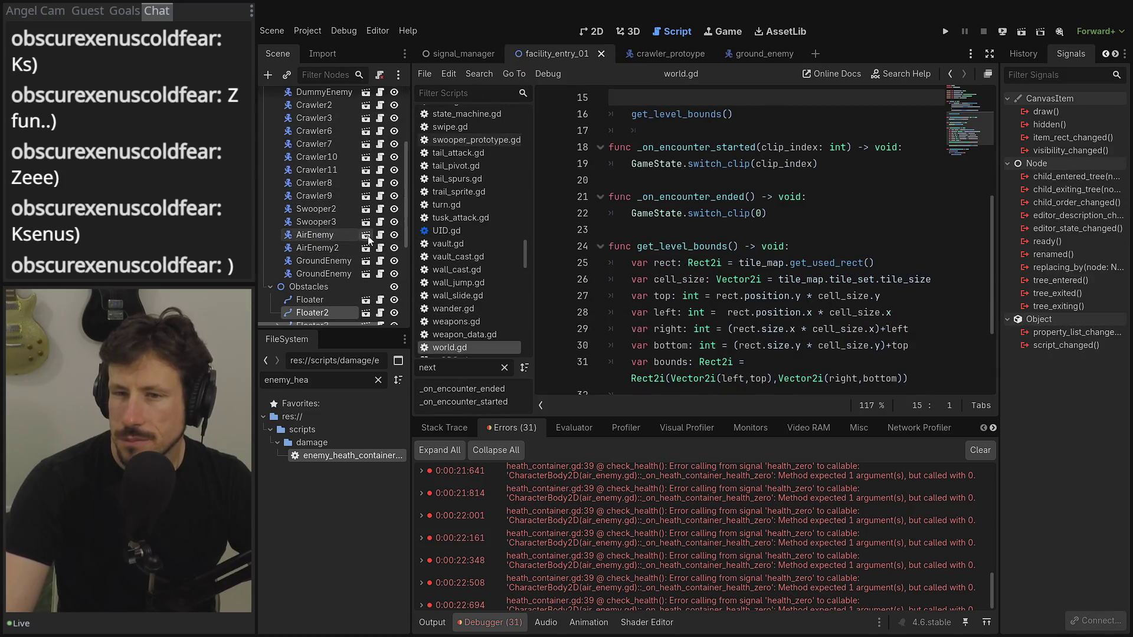
click(366, 235)
scroll(304, 121, up, 1)
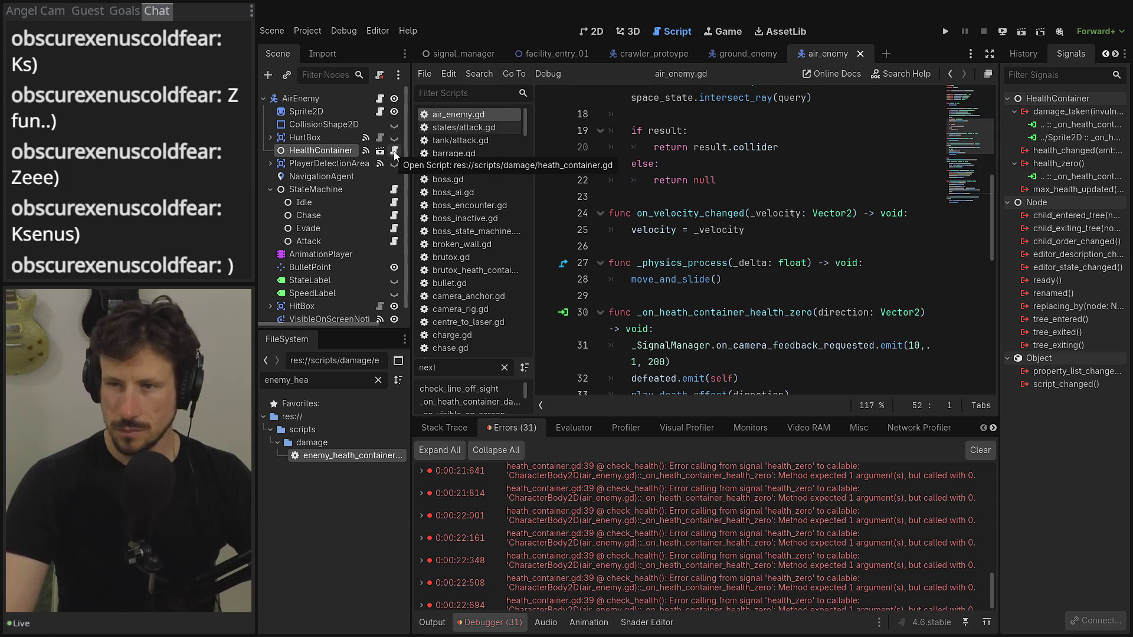
drag(326, 457, 327, 145)
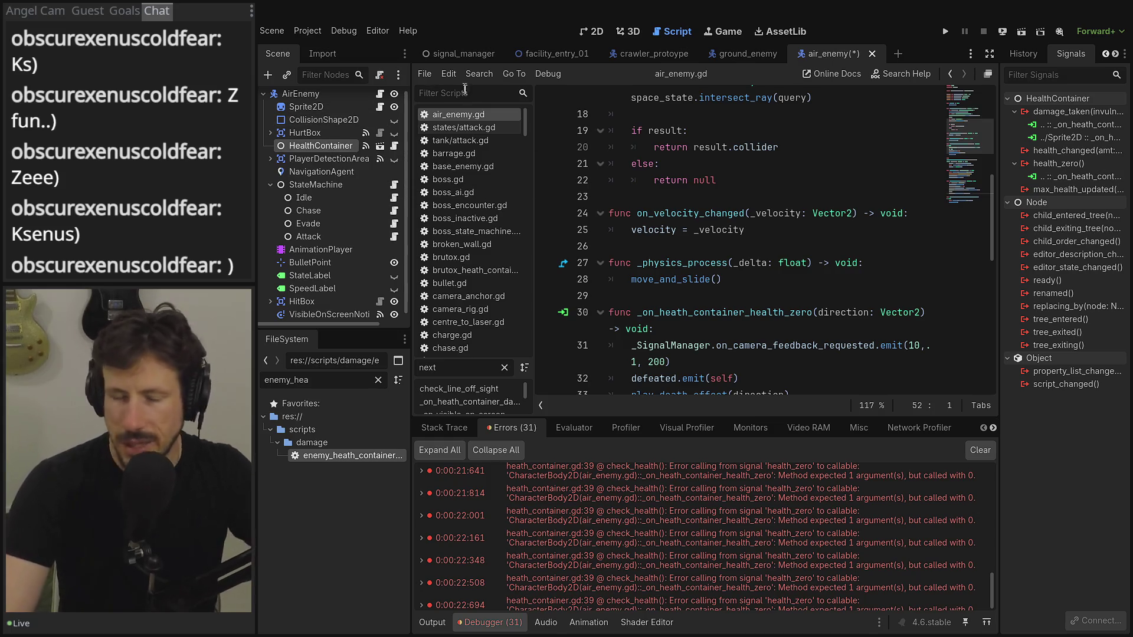
key(ctrl+s)
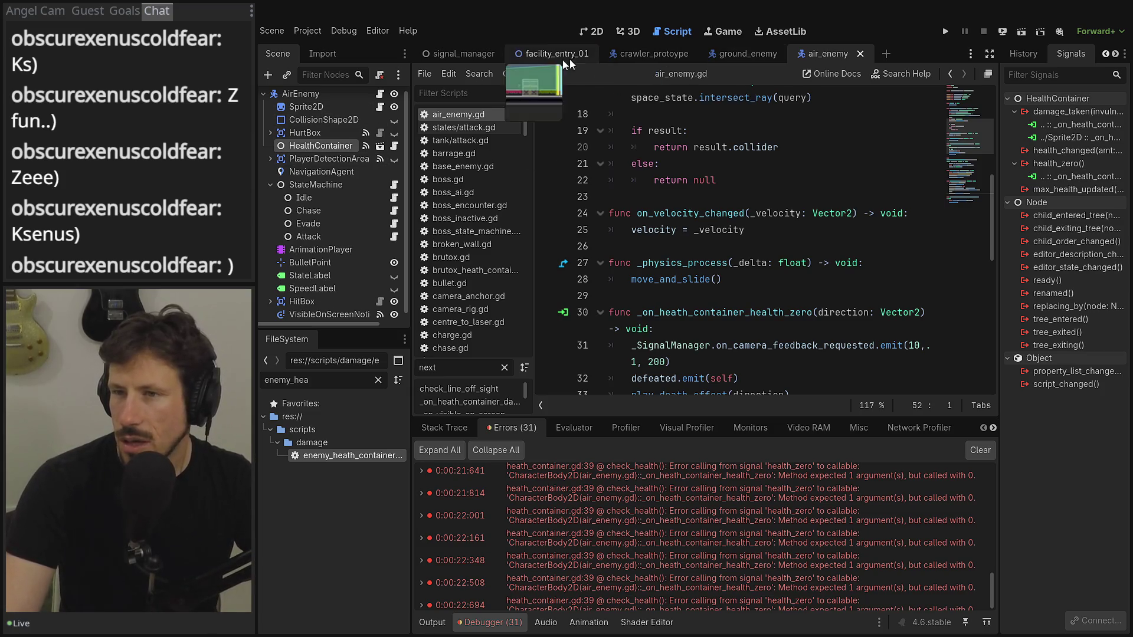
click(751, 51)
click(641, 55)
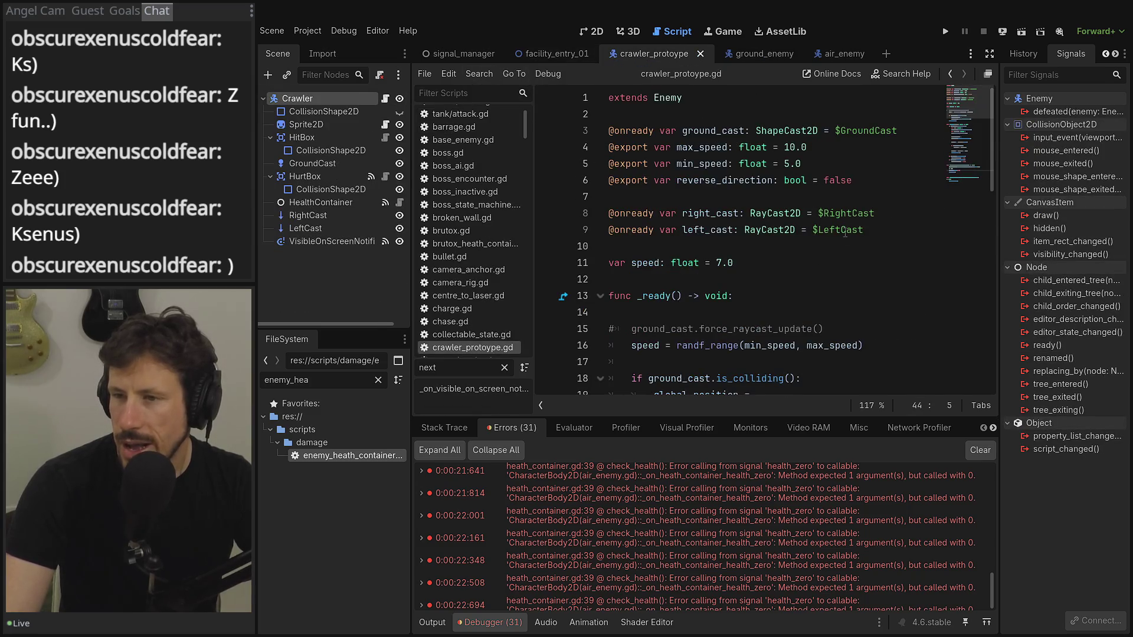
click(903, 216)
click(914, 225)
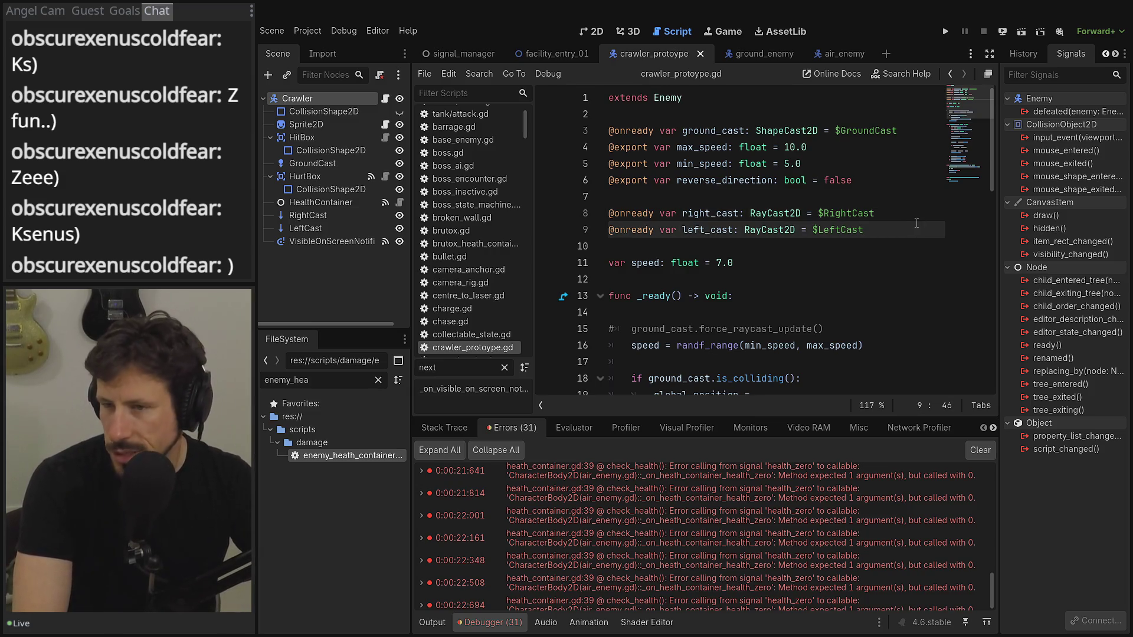
key(Return)
key(Return)
text(@)
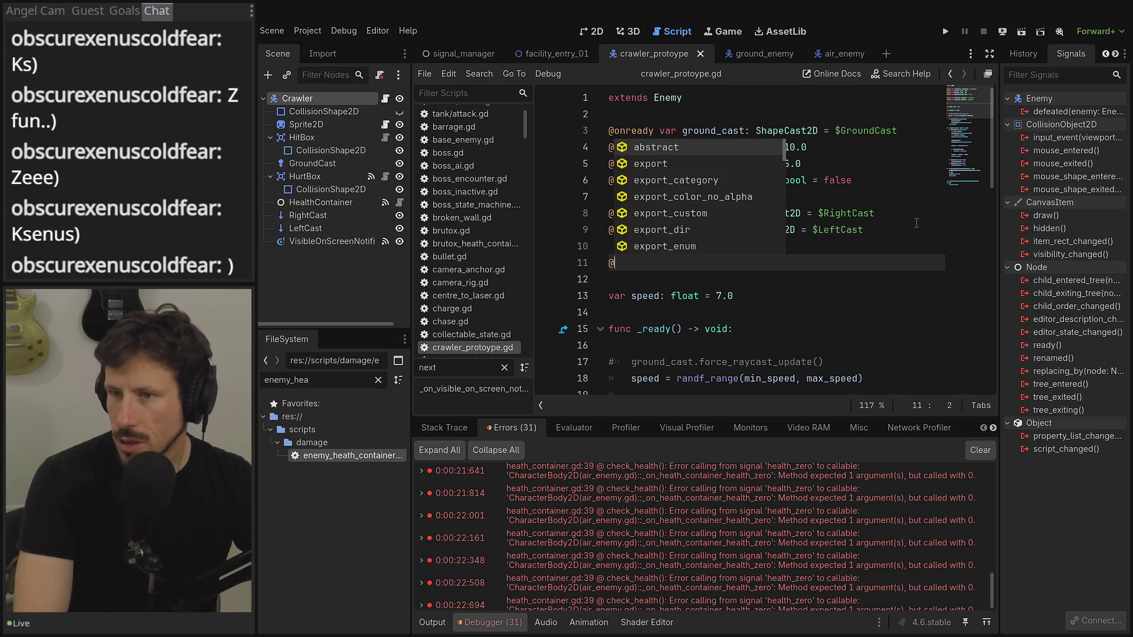
key(Down)
key(Return)
text(var)
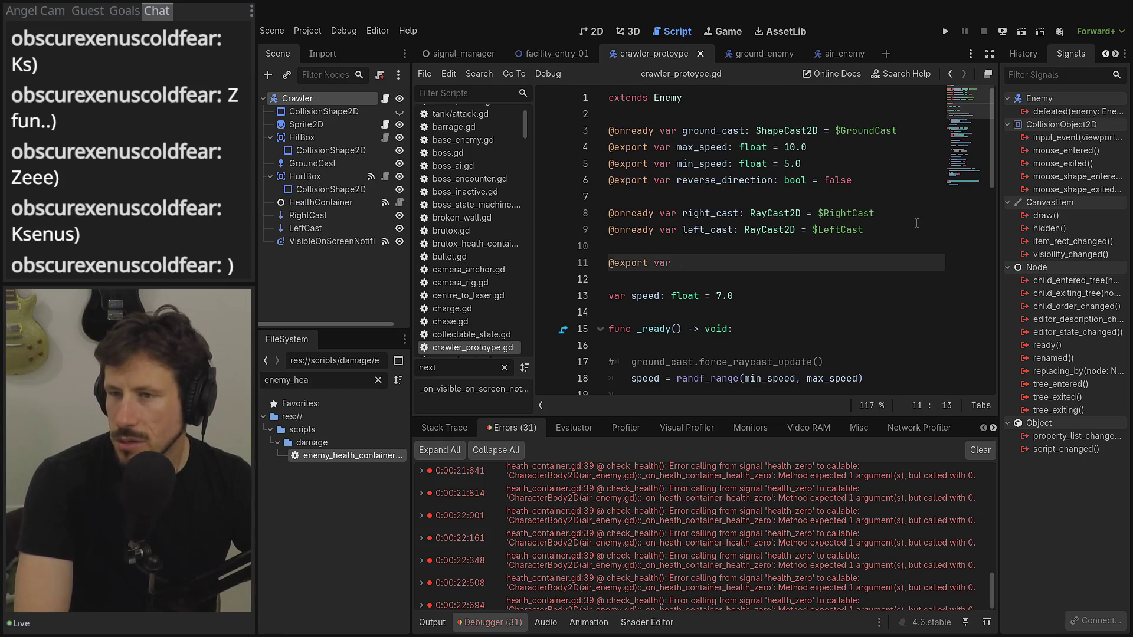
key(BackSpace)
key(BackSpace)
key(BackSpace)
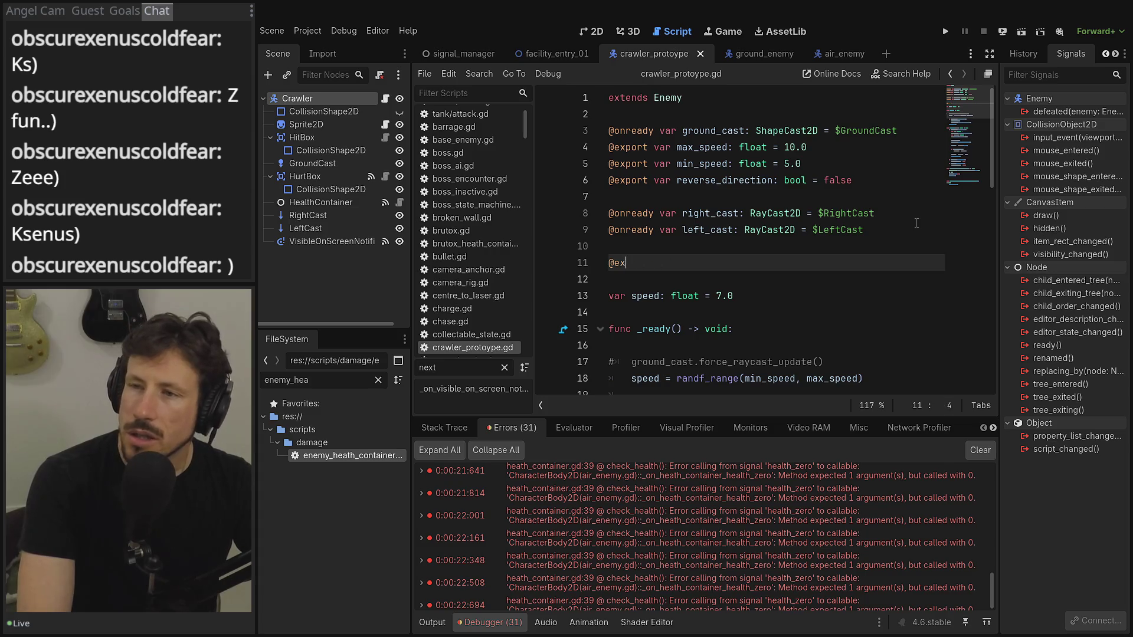
key(BackSpace)
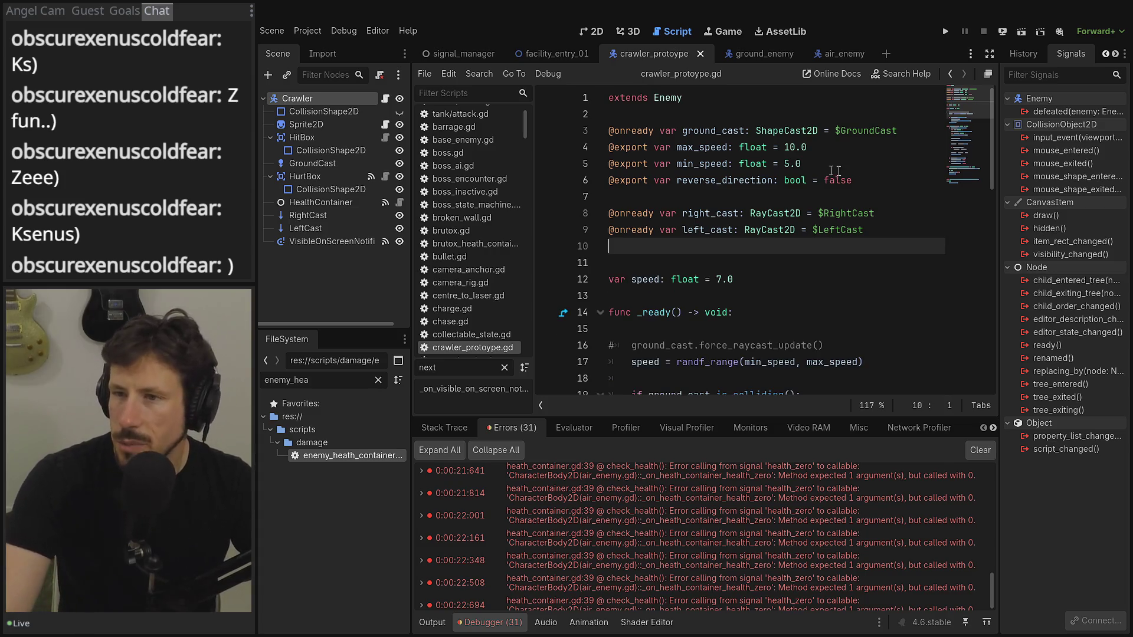
Open base_enemy.gd with the Debugger panel collapsed.
ctrl+click(664, 97)
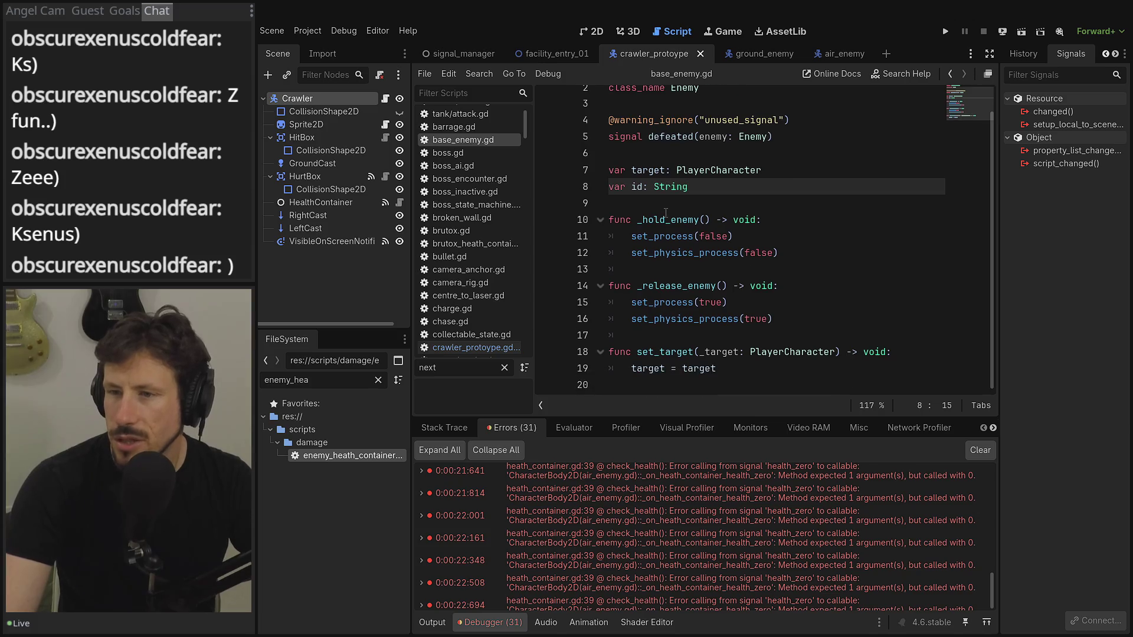
click(491, 621)
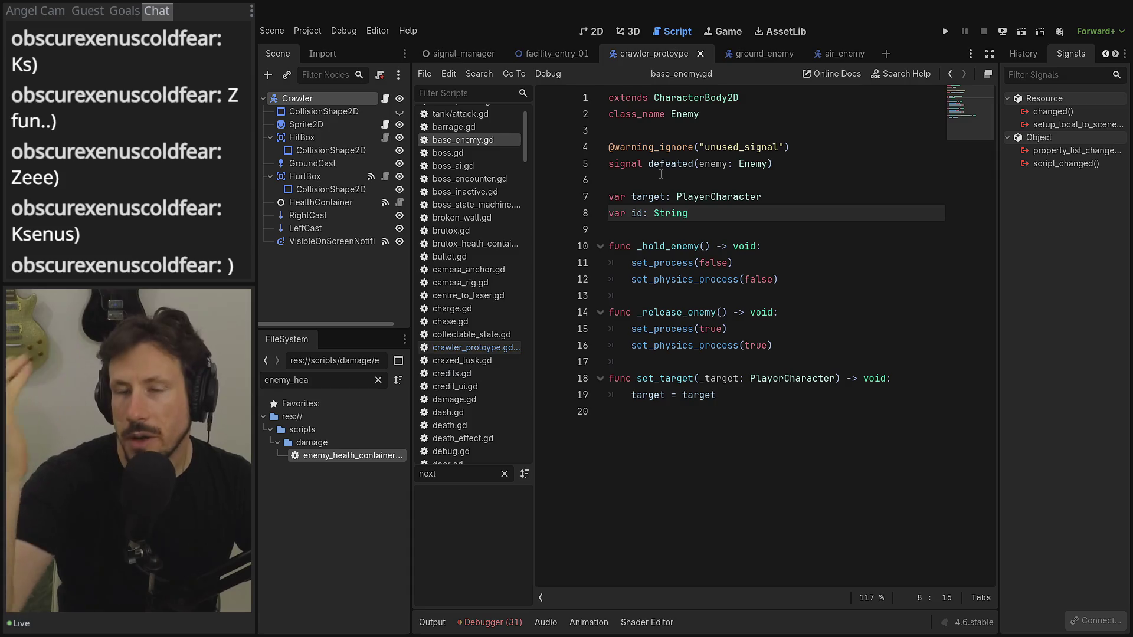
click(681, 137)
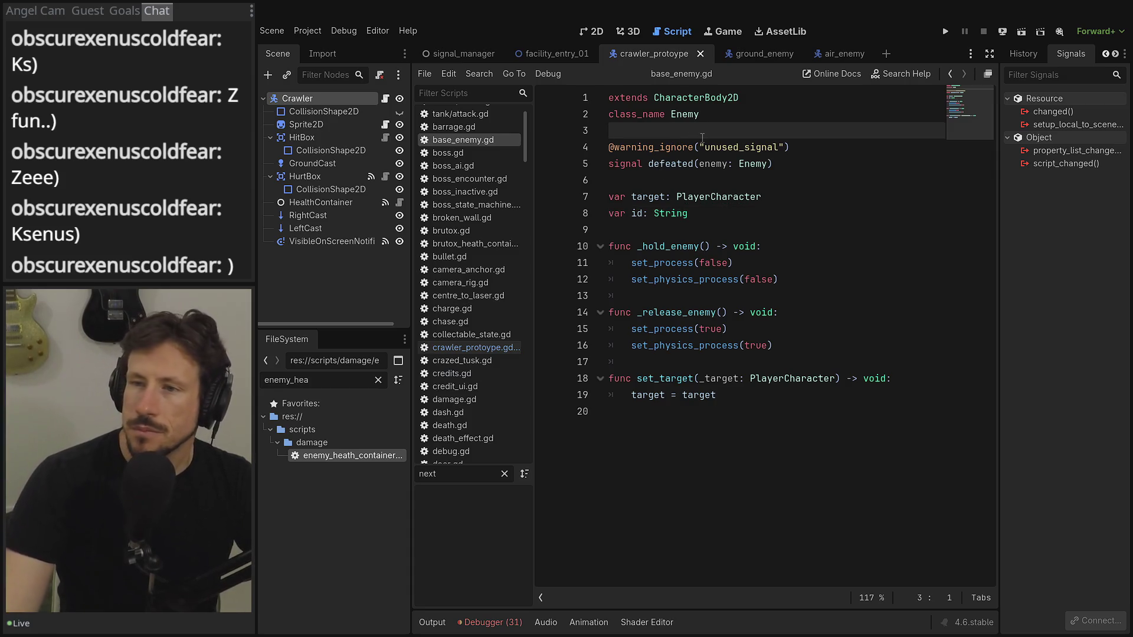
key(Down)
key(Down)
key(Down)
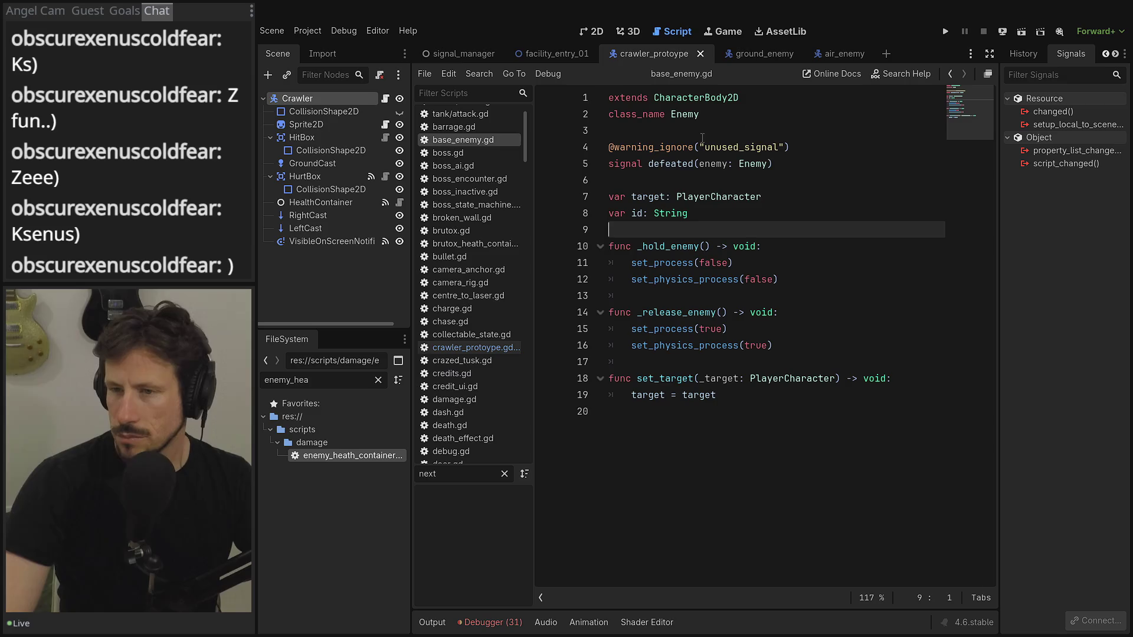
Open GroundEnemy from the facility_entry_01 level and select the AirEnemy class name in air_enemy.gd.
click(732, 52)
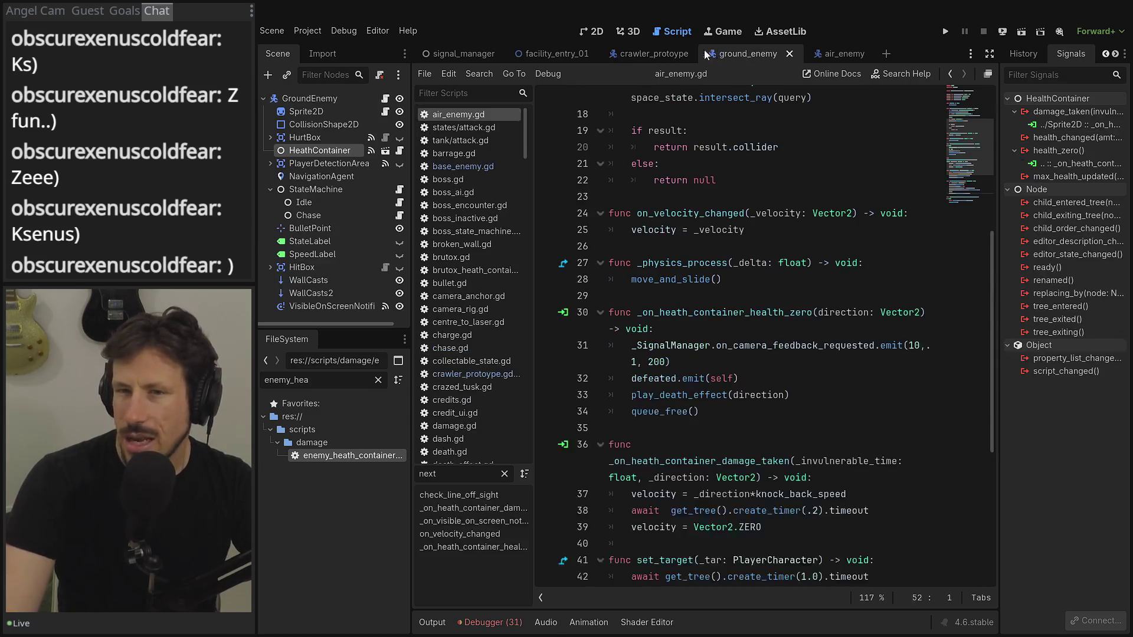
scroll(686, 208, up, 6)
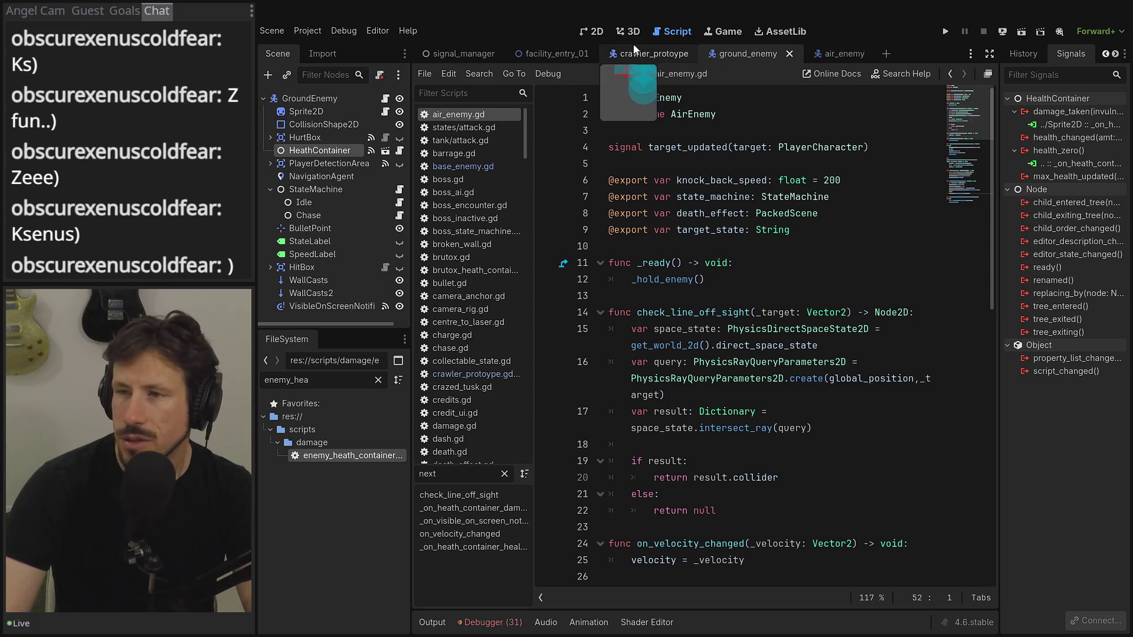
click(549, 54)
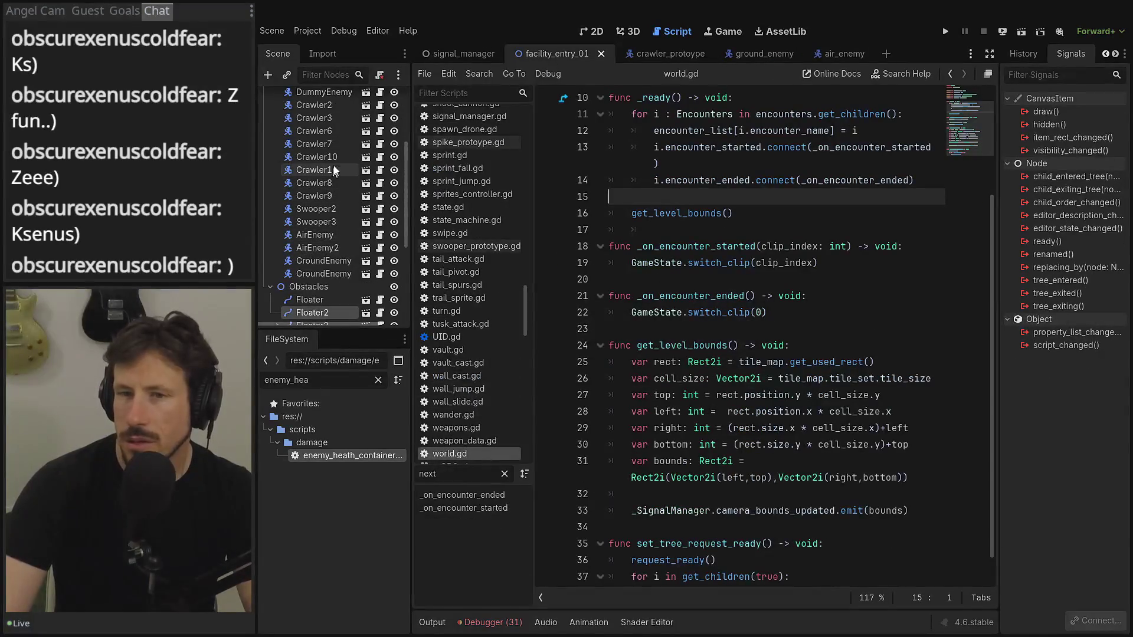
scroll(339, 152, down, 2)
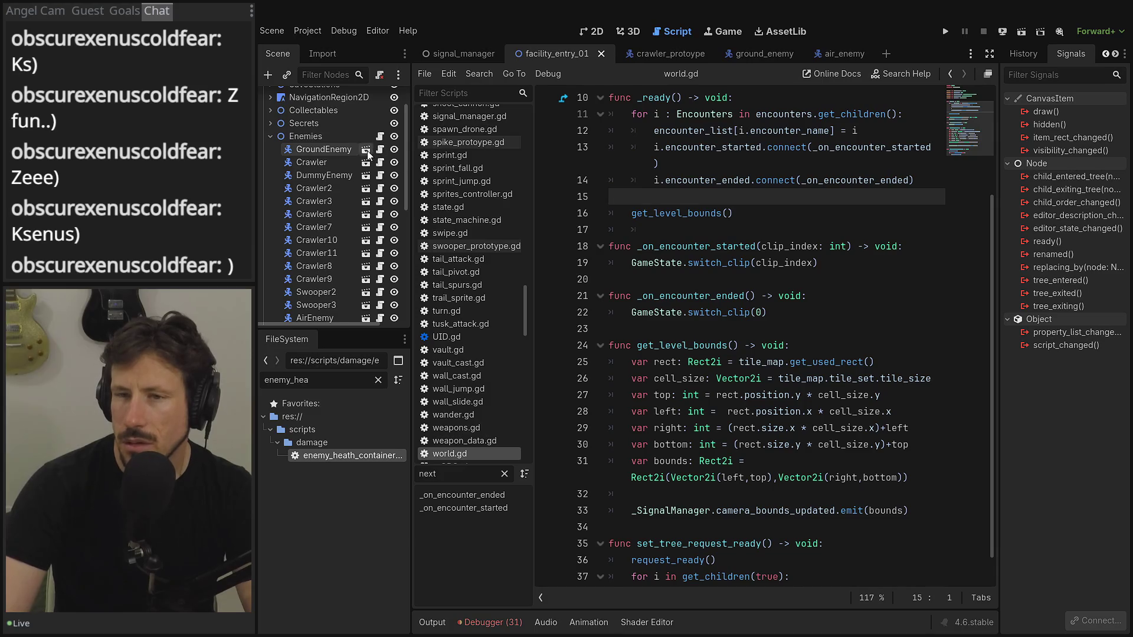
click(366, 149)
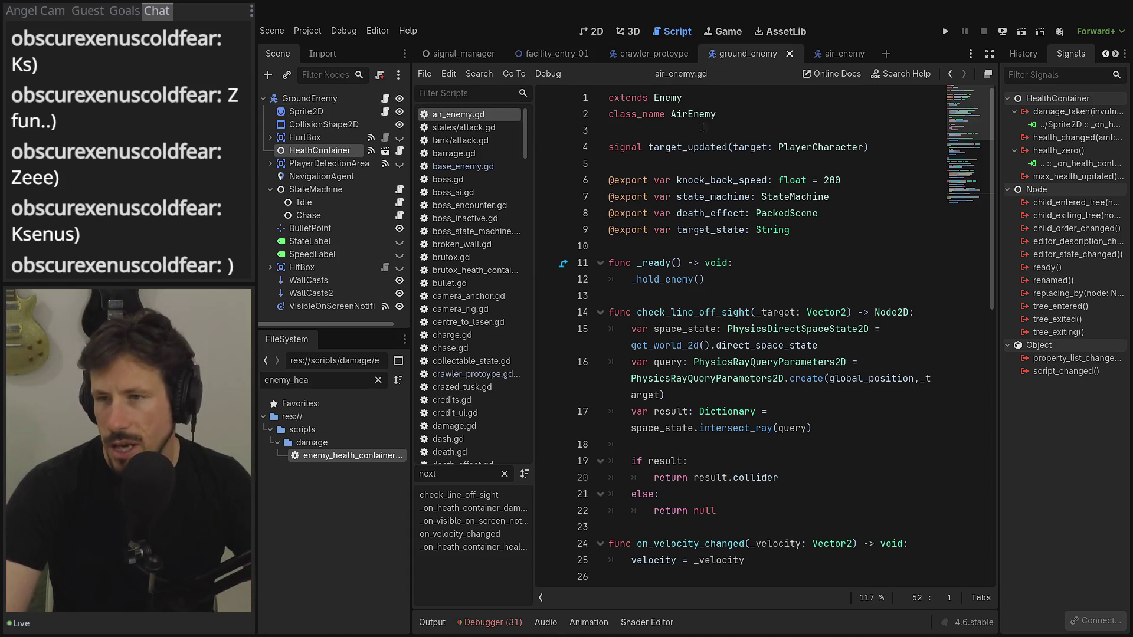
drag(688, 113, 676, 113)
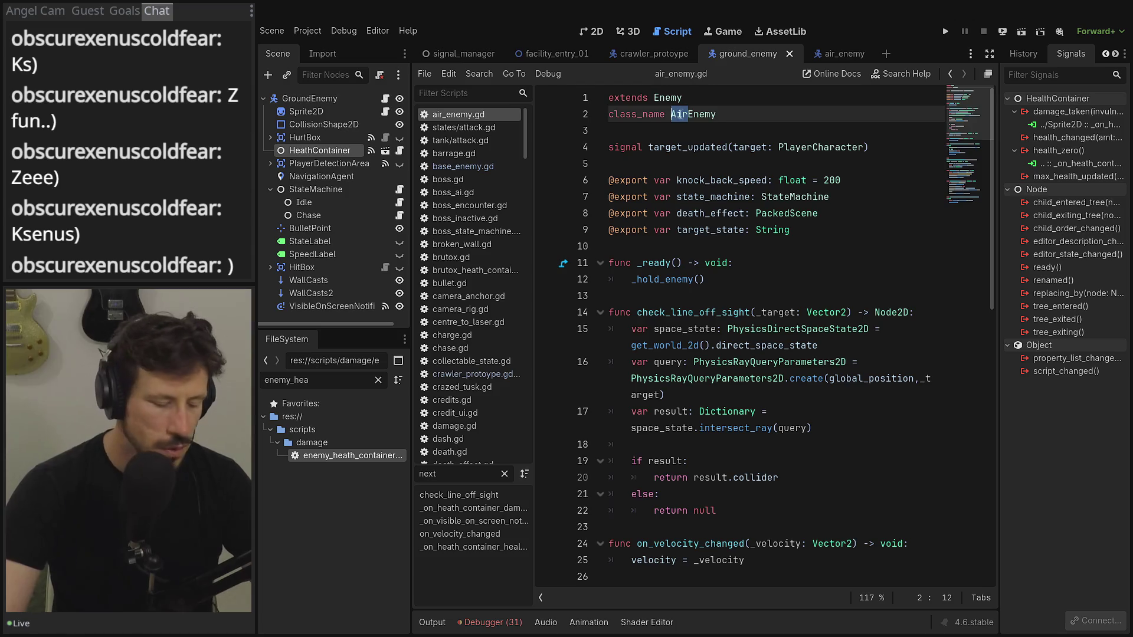
double_click(678, 114)
Search the whole project for AirEnemy with Find in Files.
click(321, 30)
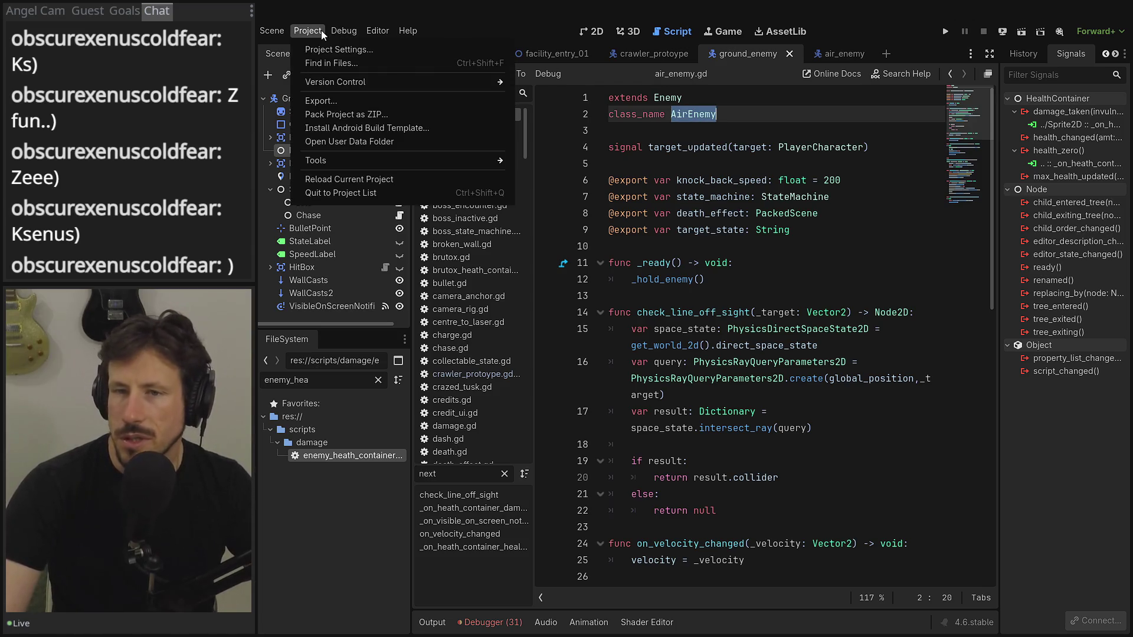
click(328, 62)
click(557, 373)
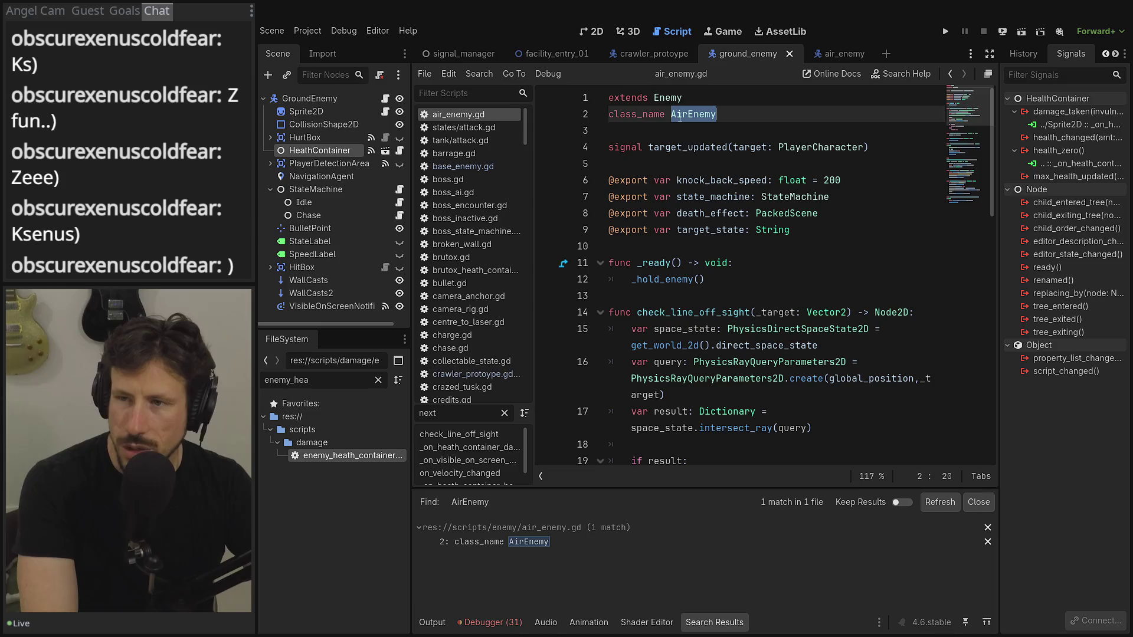
Change the class_name to AiEnemy and save the script.
text(Ai)
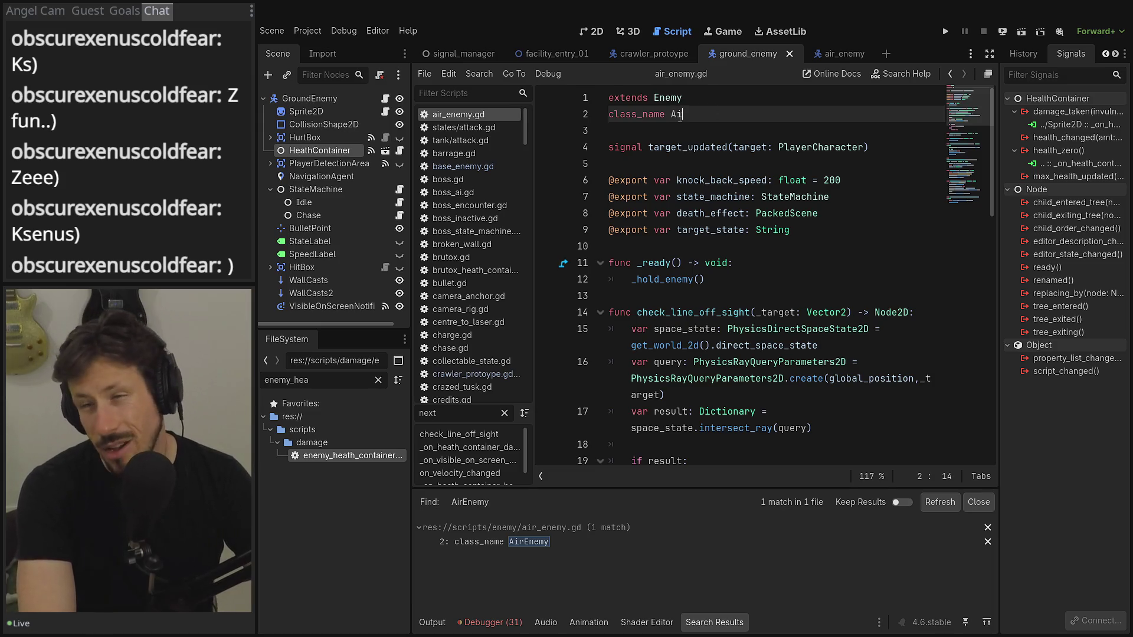
key(BackSpace)
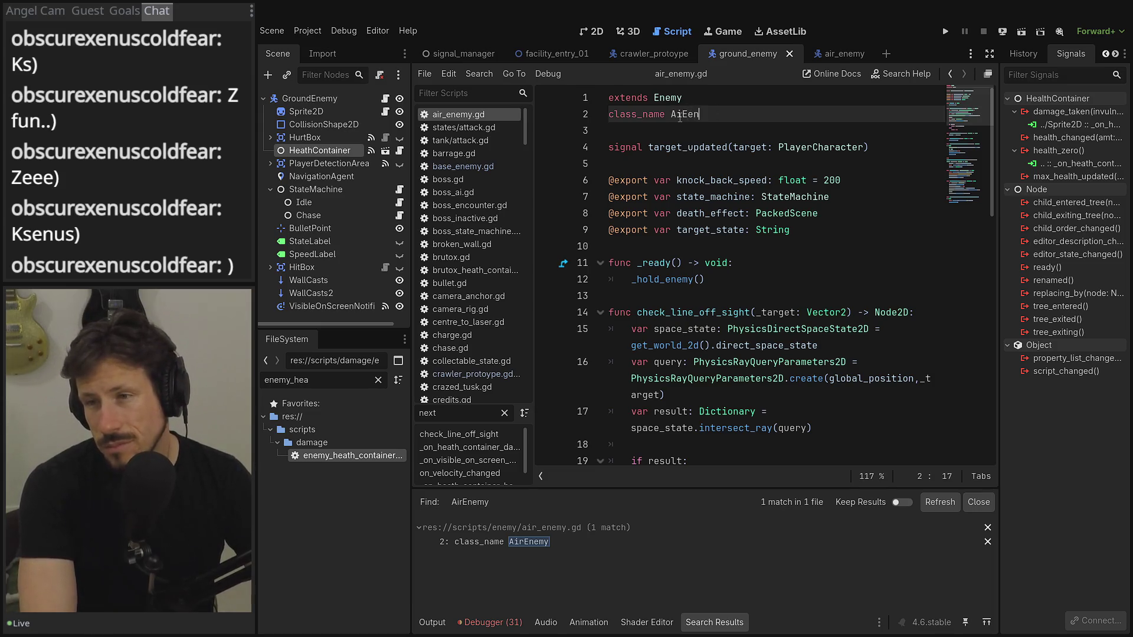
key(BackSpace)
key(BackSpace)
text(nemy)
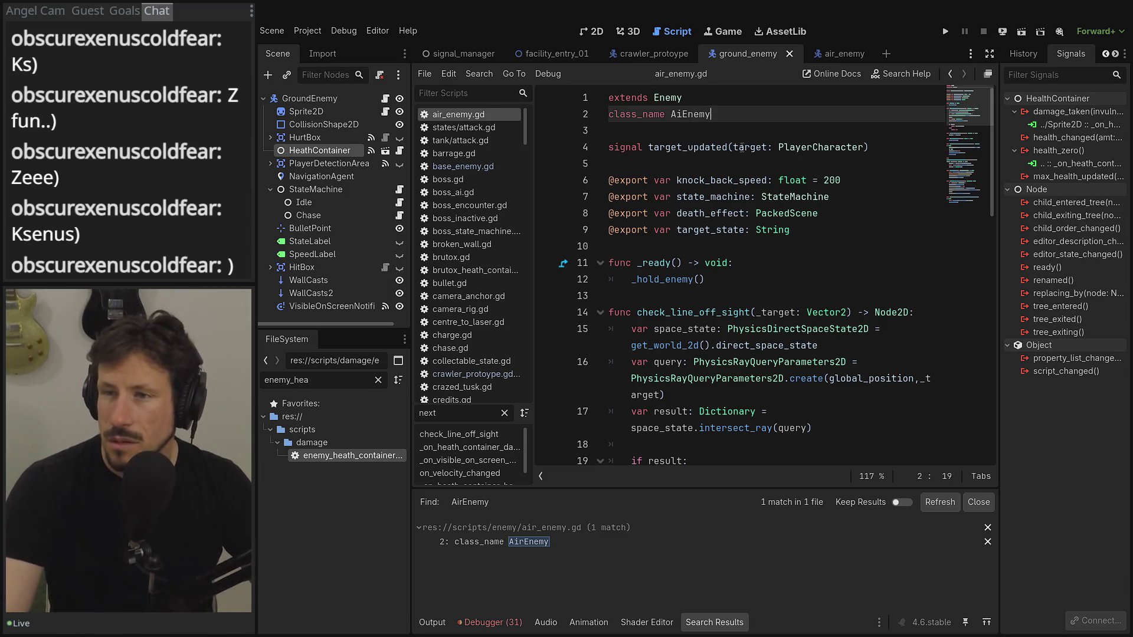
key(ctrl+s)
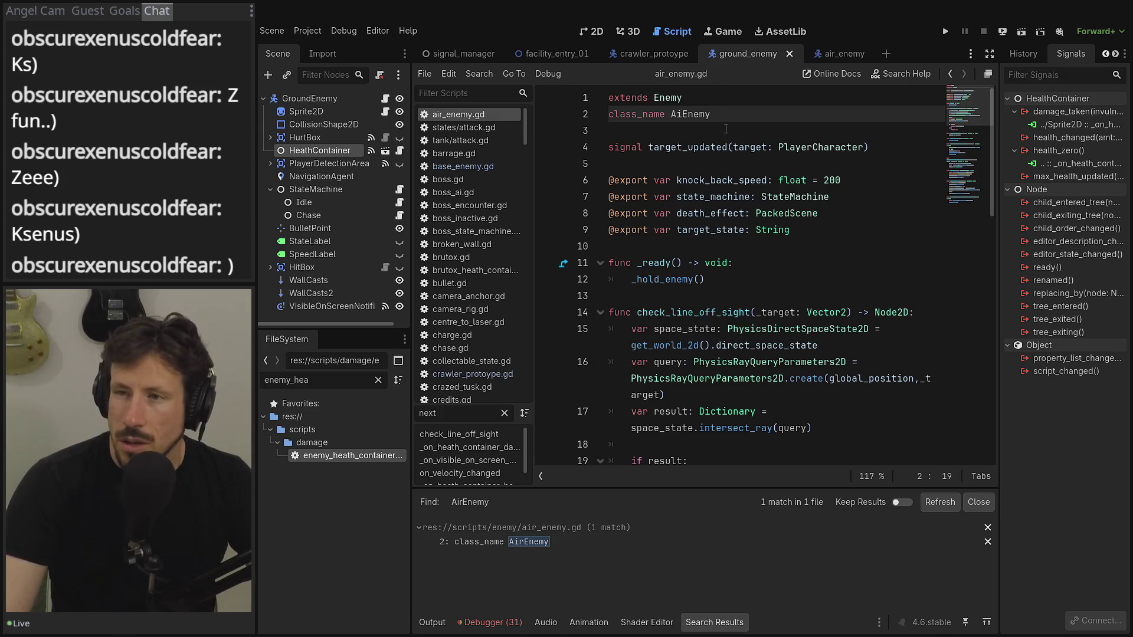
double_click(699, 114)
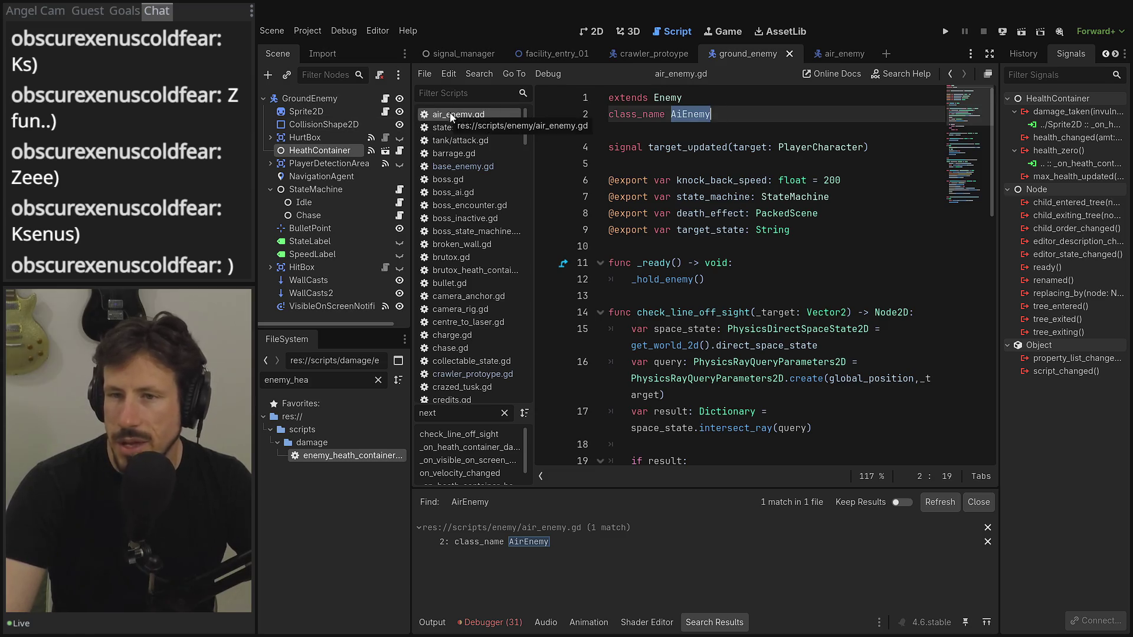
Filter the FileSystem dock by 'air' and start renaming air_enemy.gd.
double_click(326, 376)
text(air)
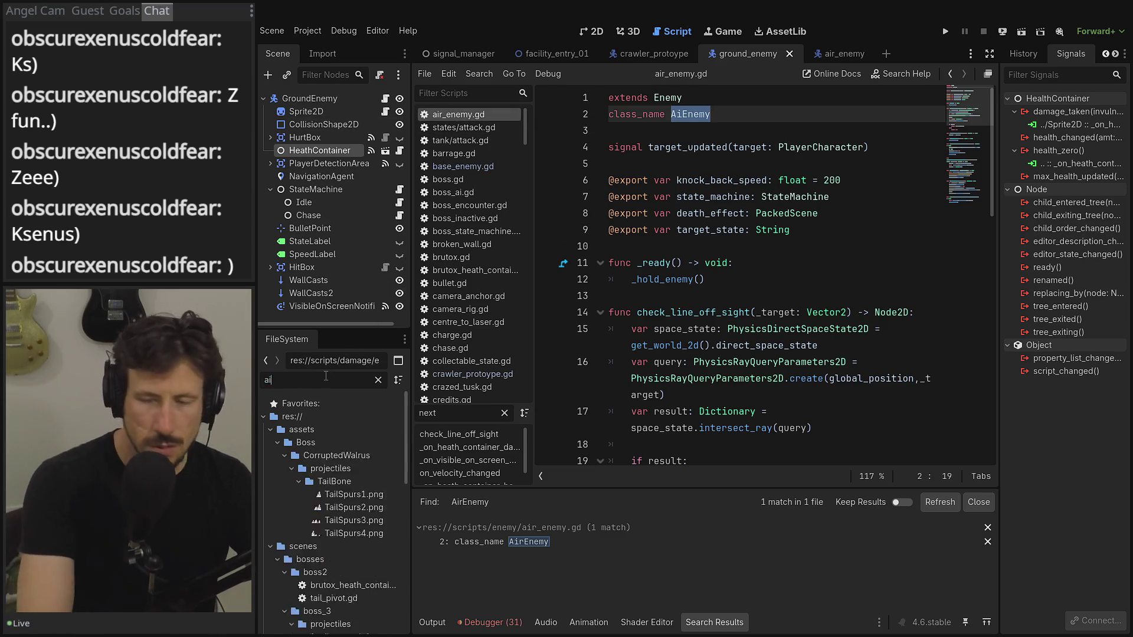
key(ctrl+s)
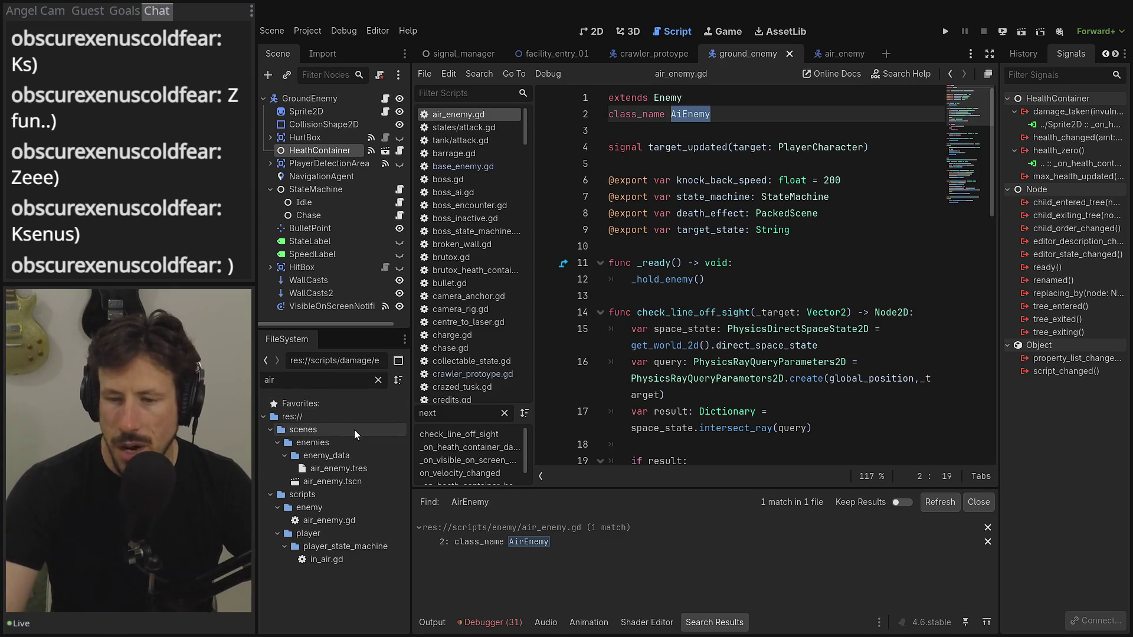
click(327, 519)
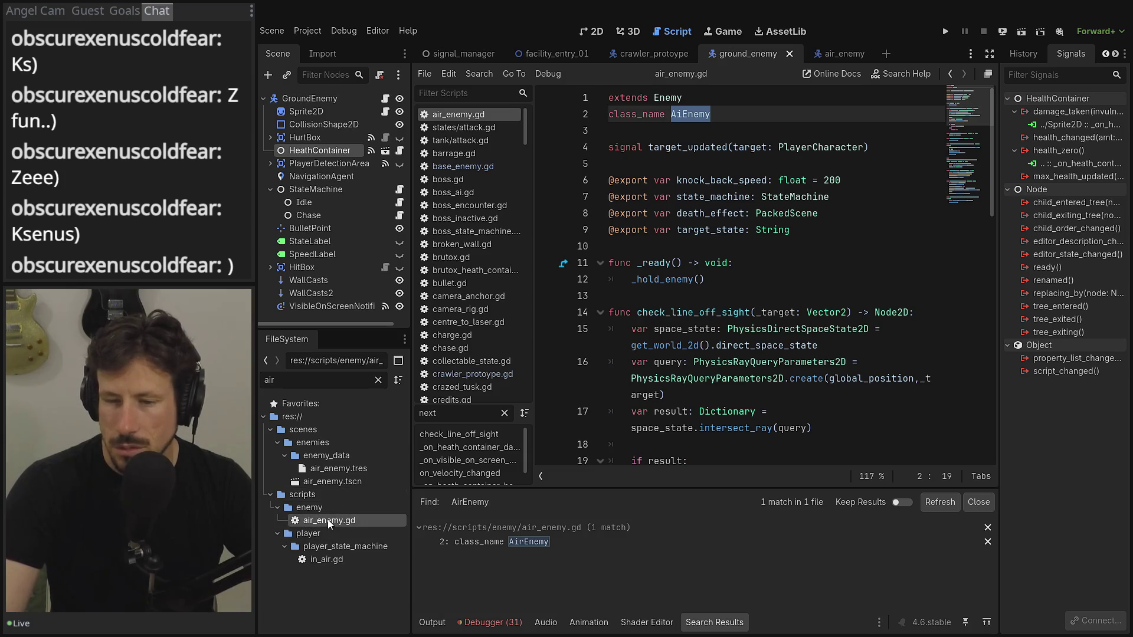
key(F2)
key(Home)
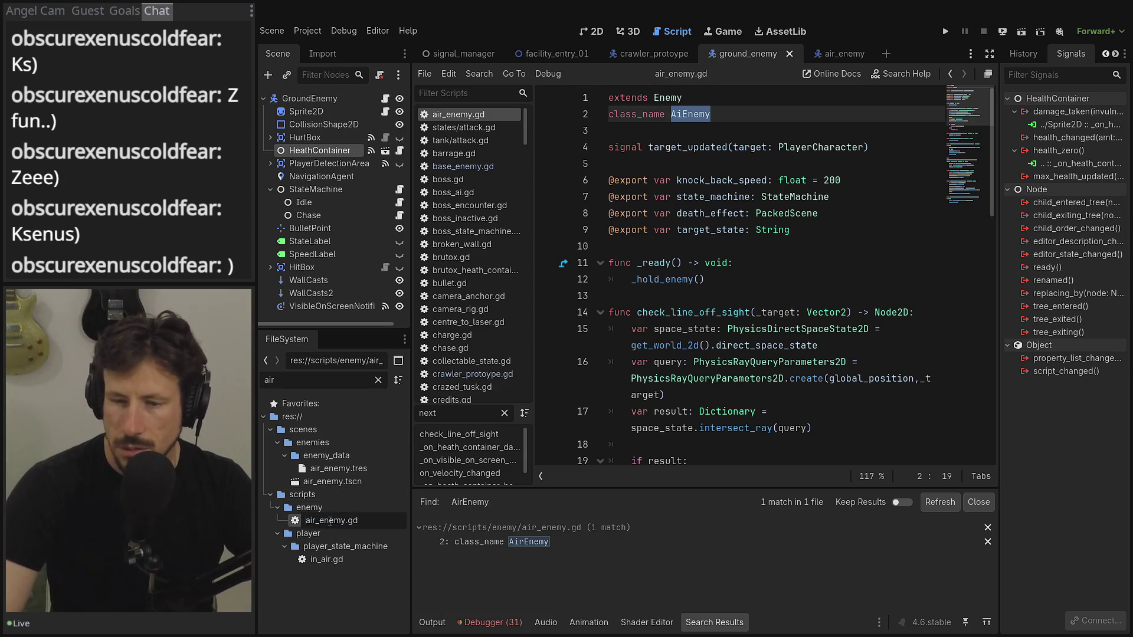
key(Escape)
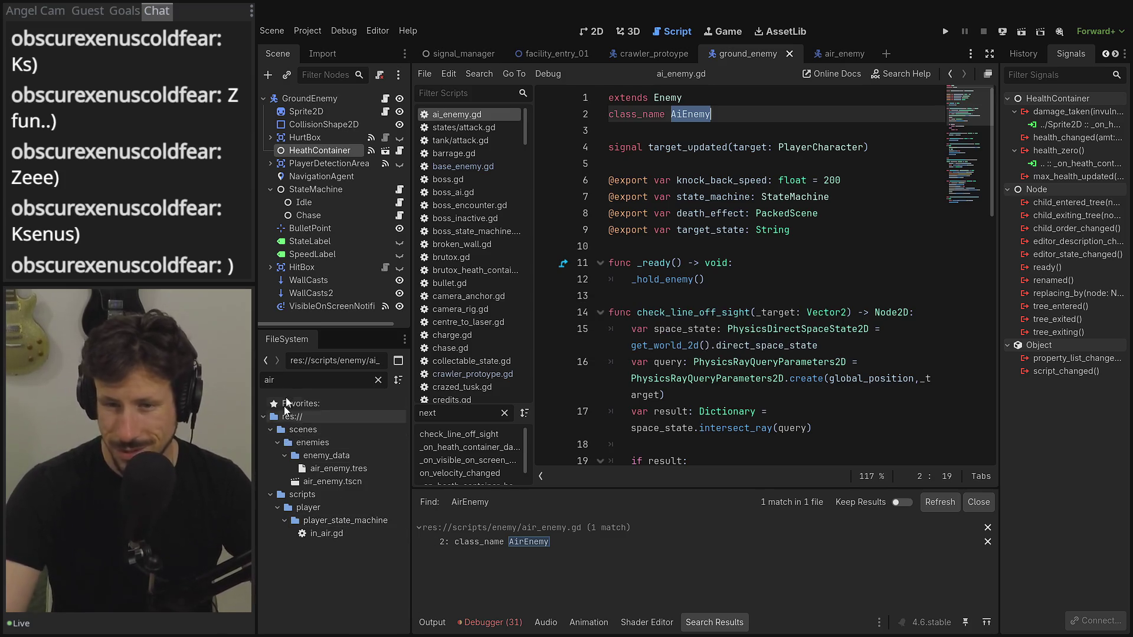
Rename the script file to ai_enemy.gd and save.
click(295, 378)
key(BackSpace)
key(ctrl+s)
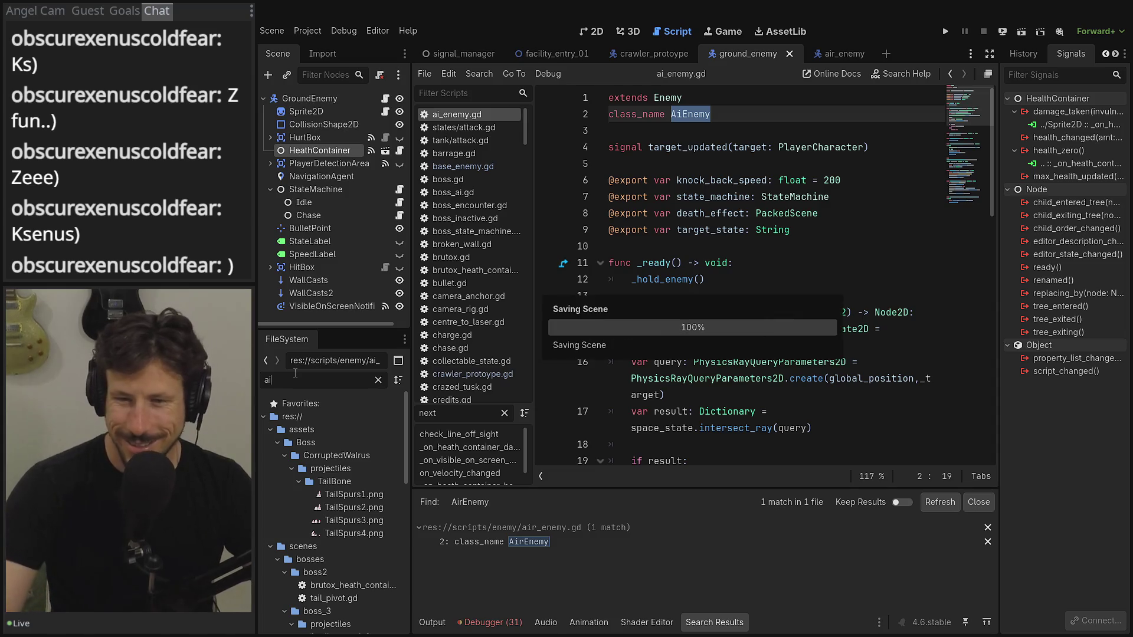
text(_en)
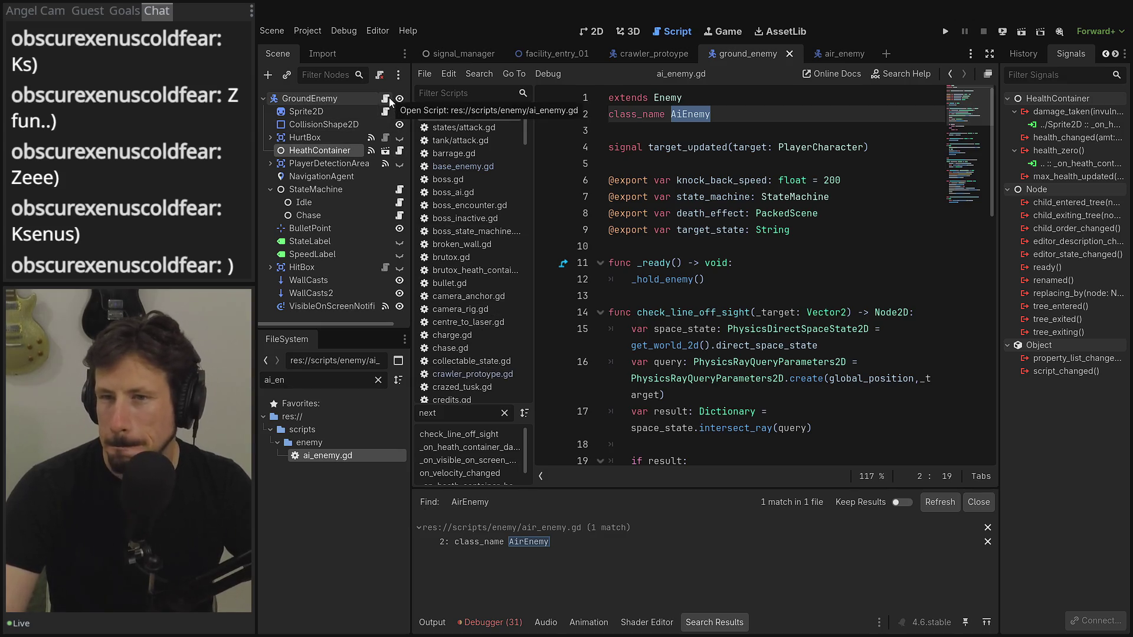
Select the whole play_death_effect function in ai_enemy.gd.
scroll(759, 202, down, 10)
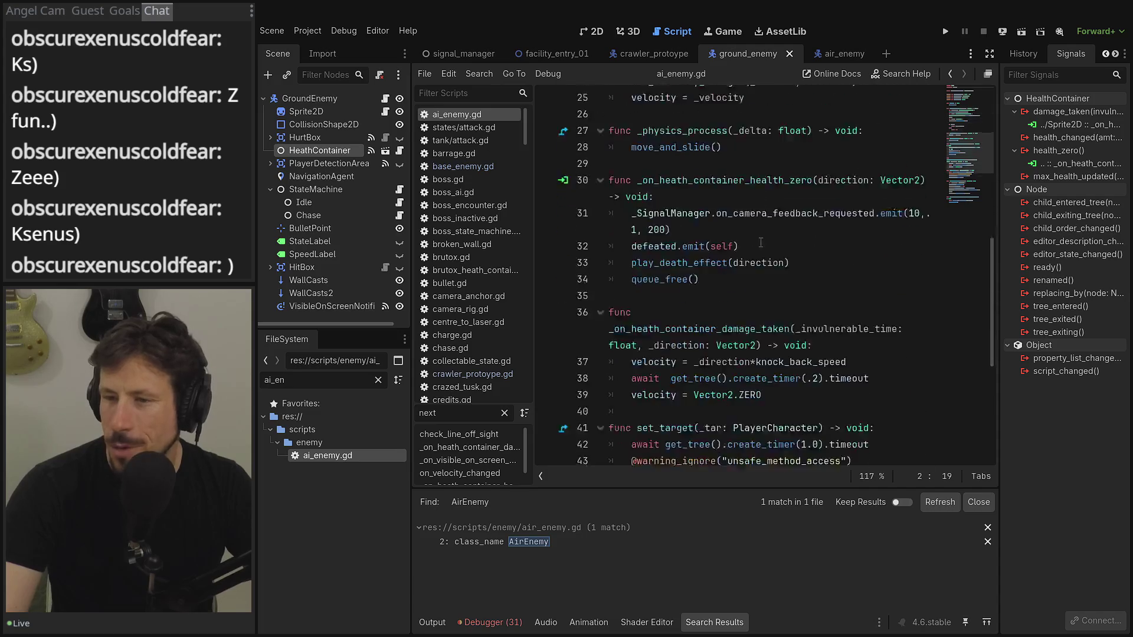
scroll(759, 248, down, 4)
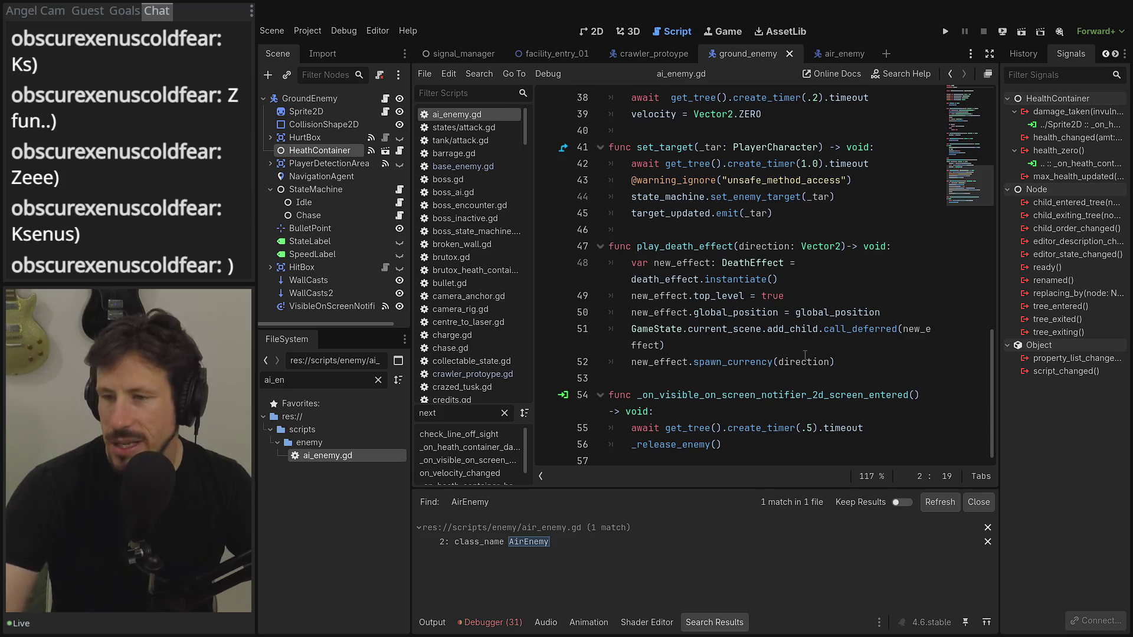
mouse_move(805, 355)
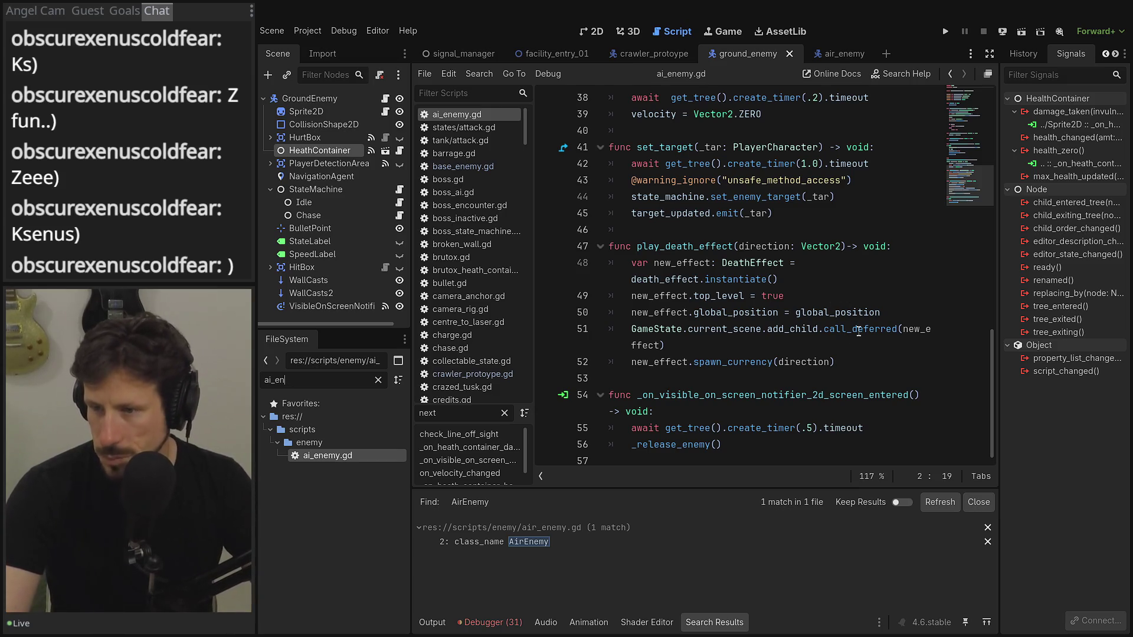
mouse_move(855, 360)
mouse_down()
mouse_move(678, 278)
mouse_move(534, 247)
mouse_up()
key(ctrl+c)
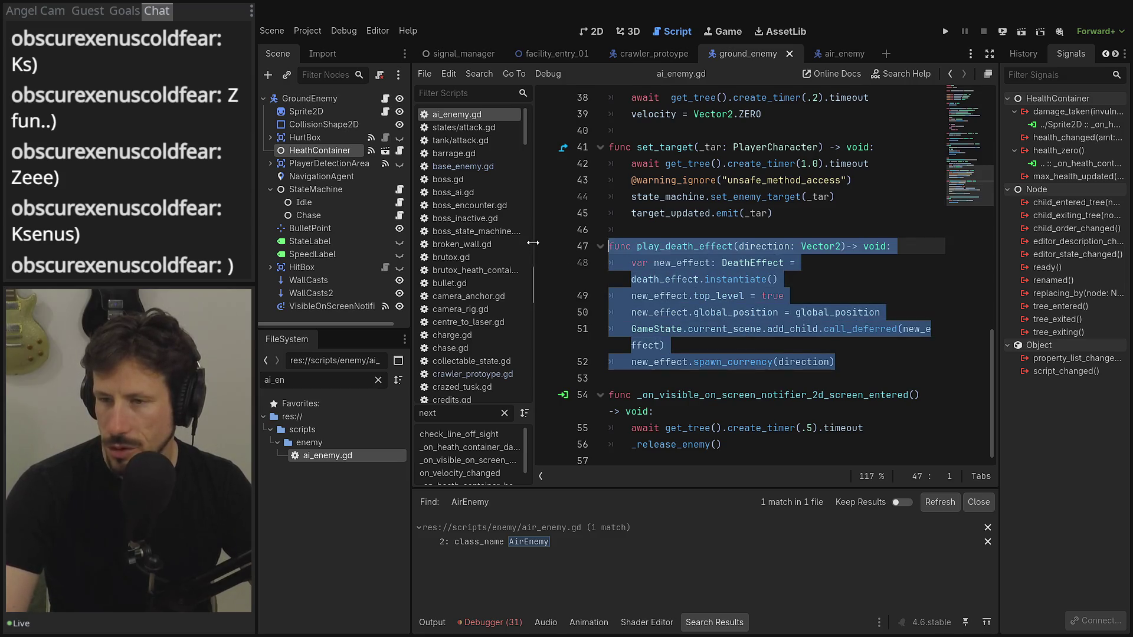
Paste play_death_effect at the end of base_enemy.gd and save it.
scroll(595, 130, up, 12)
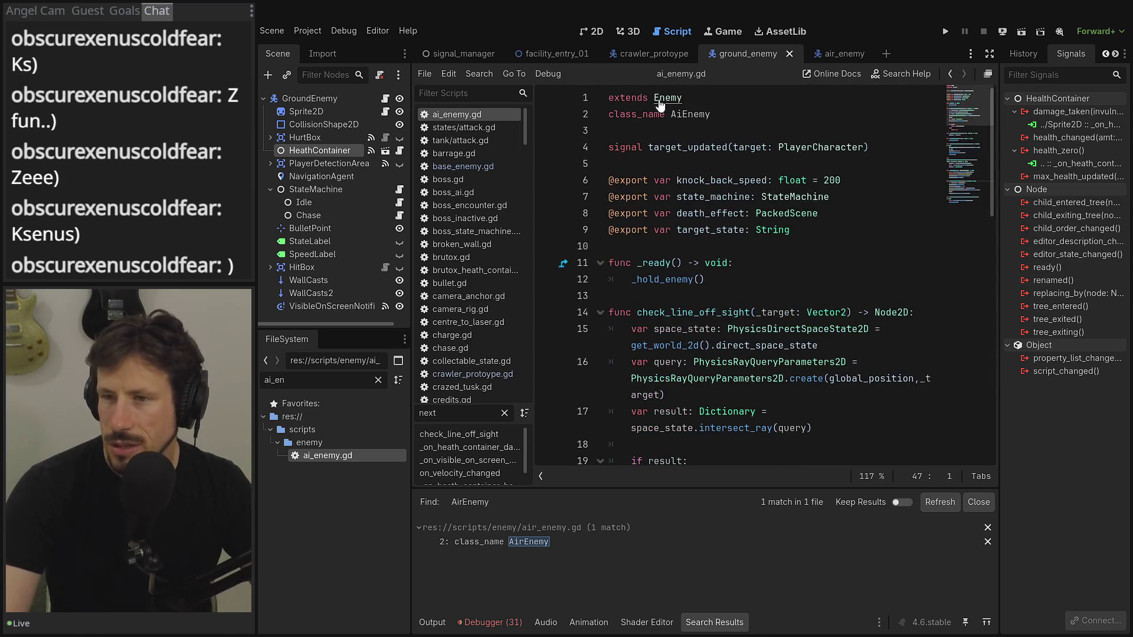
ctrl+click(659, 104)
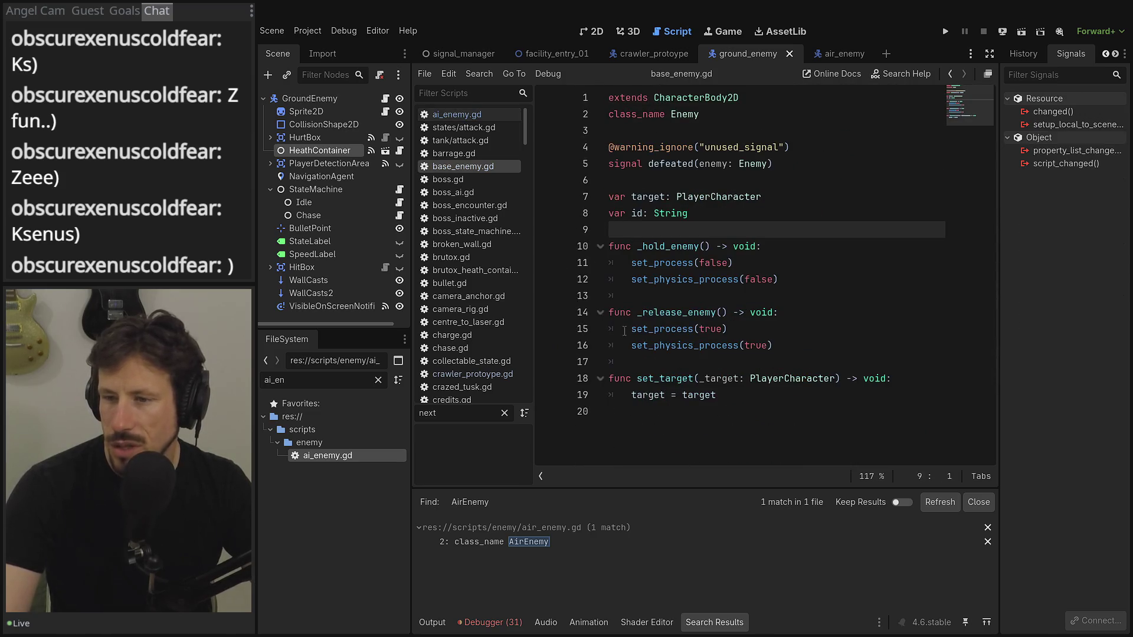
click(649, 422)
key(Return)
key(ctrl+v)
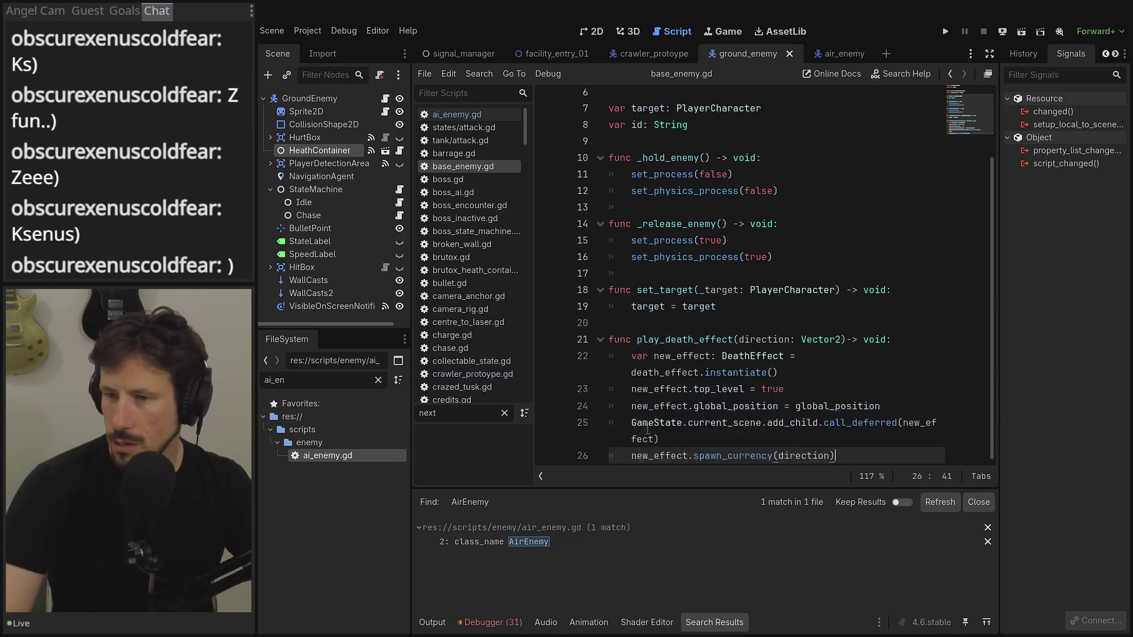
mouse_move(640, 407)
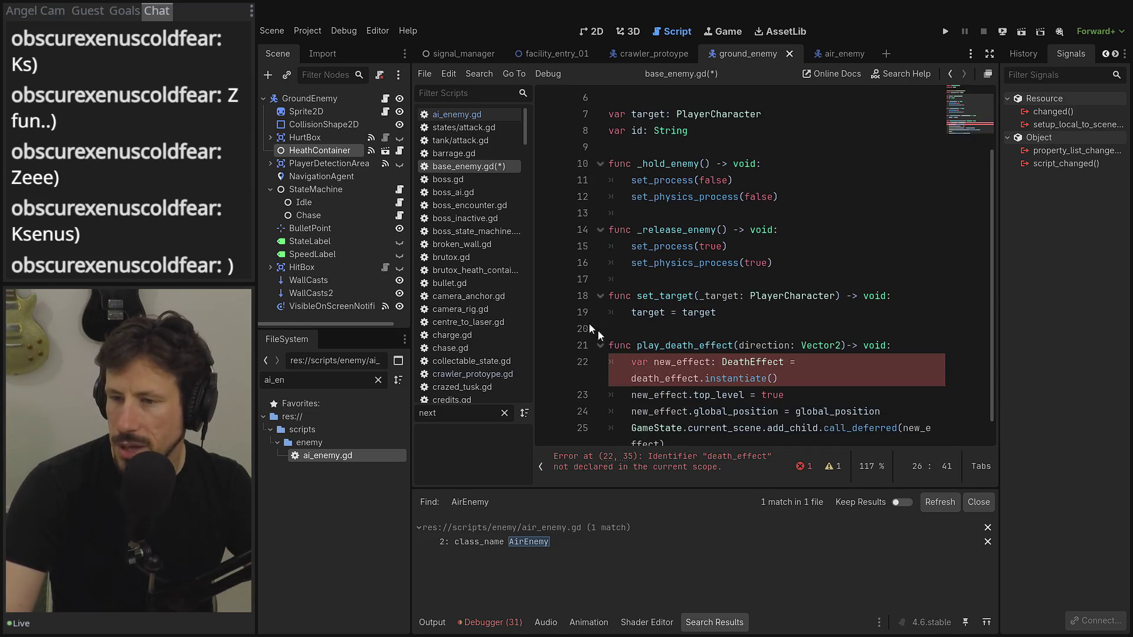
key(ctrl+s)
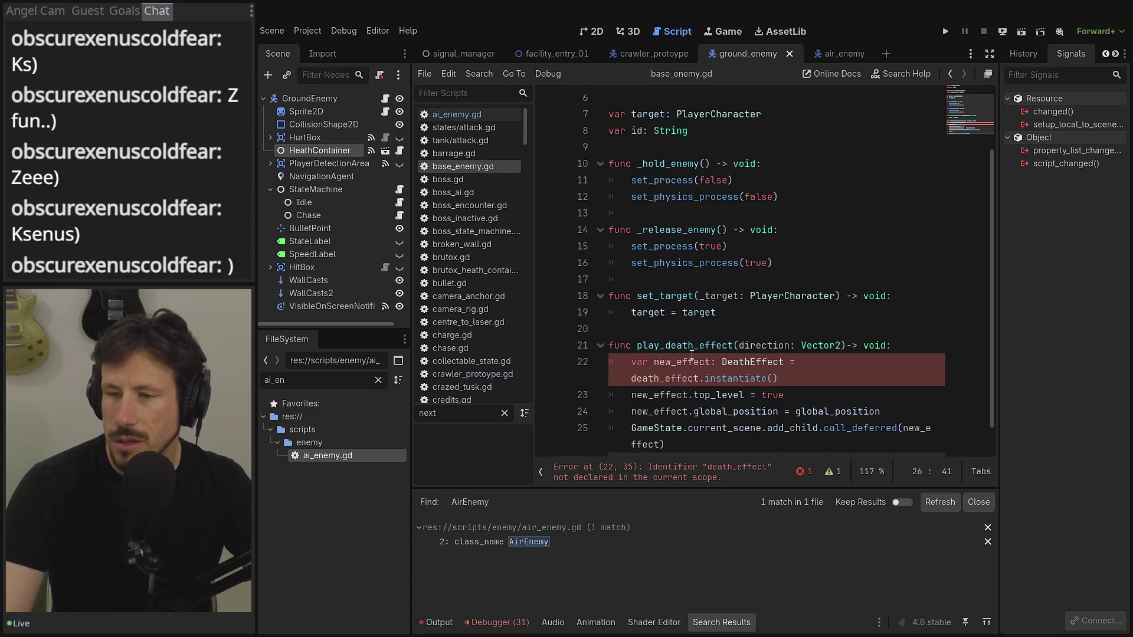
Remove the death_effect export line from ai_enemy.gd.
scroll(688, 352, up, 2)
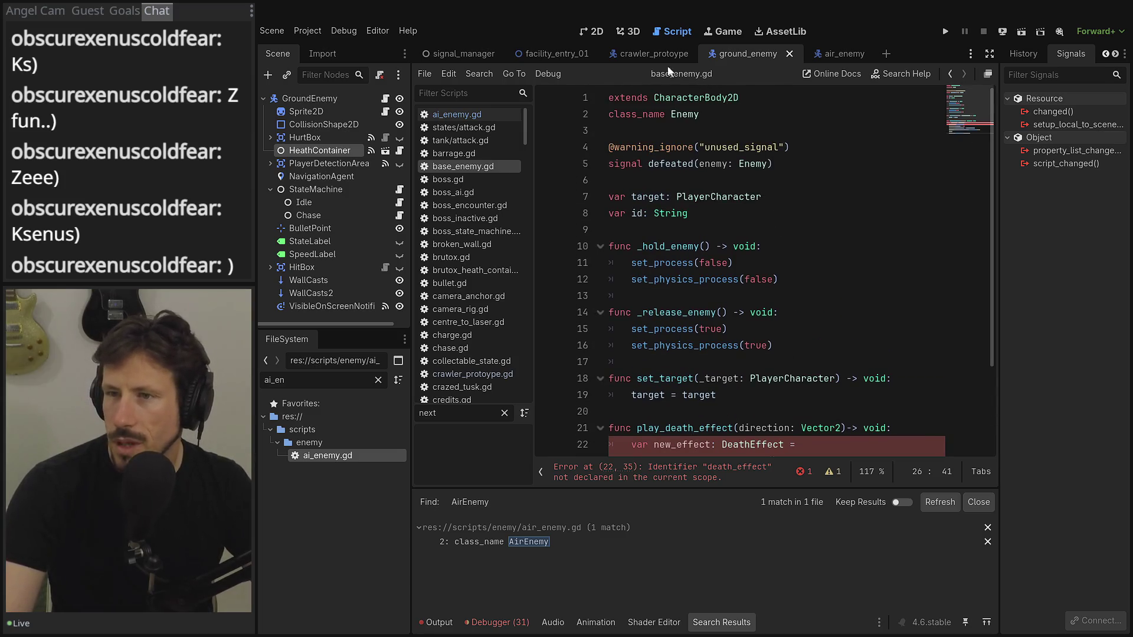
click(428, 115)
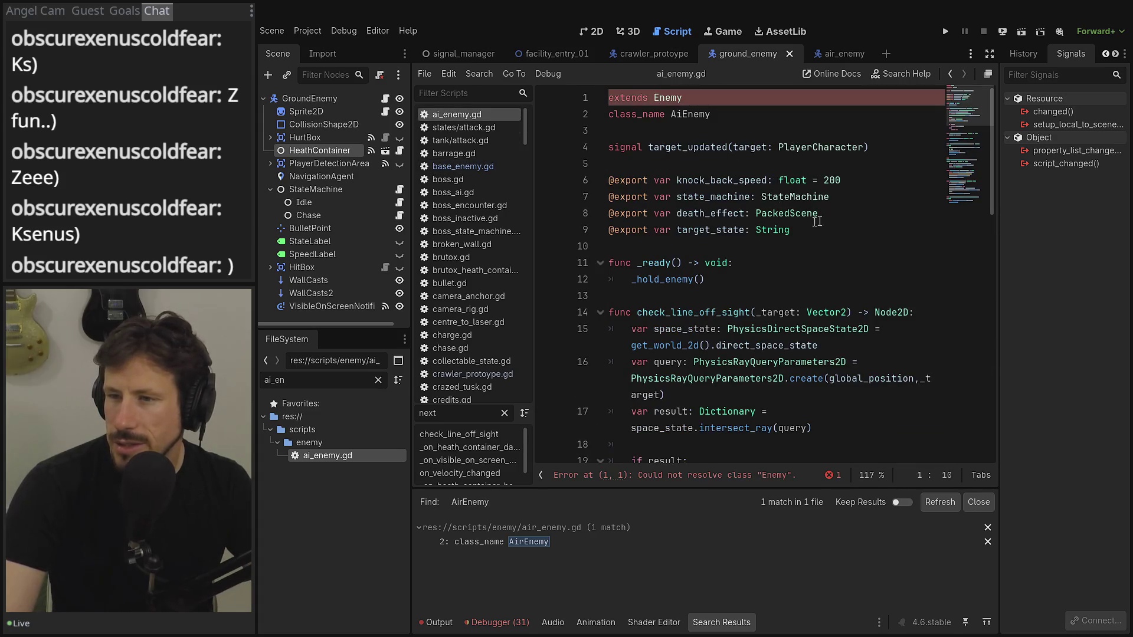
click(868, 207)
key(shift+Home)
key(BackSpace)
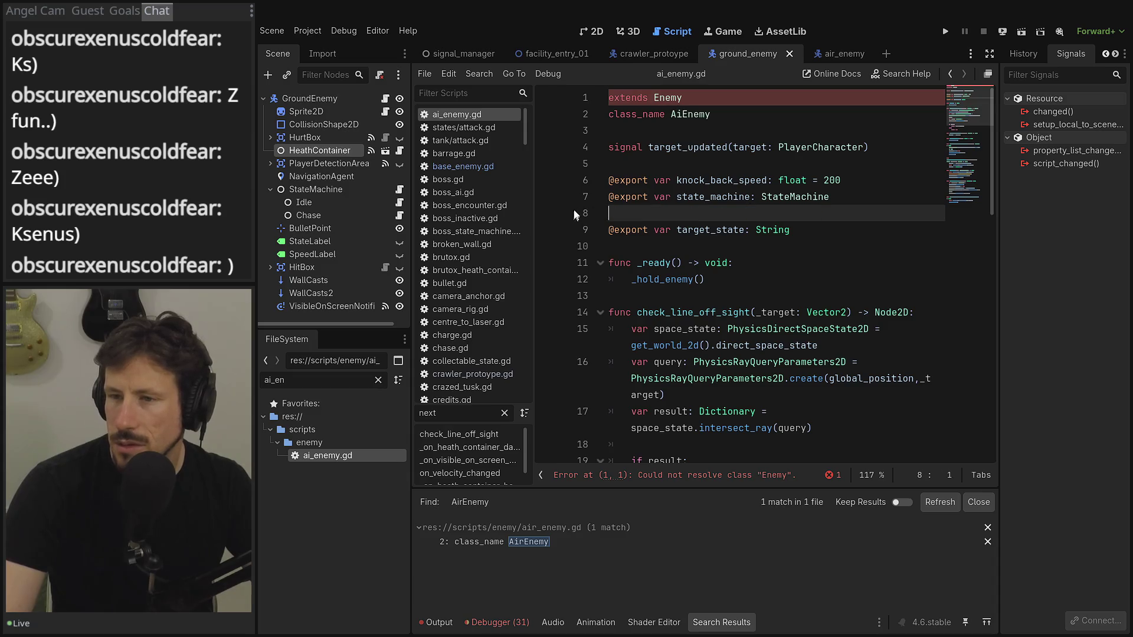
ctrl+click(669, 97)
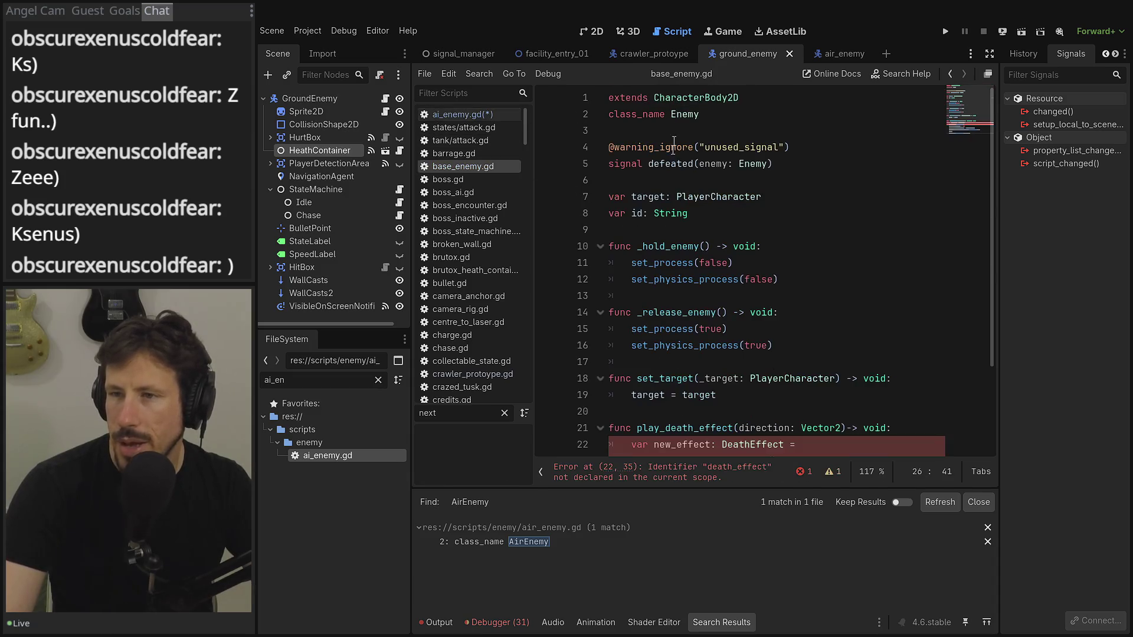
click(837, 154)
key(Return)
text(@export var death_effect: PackedScene)
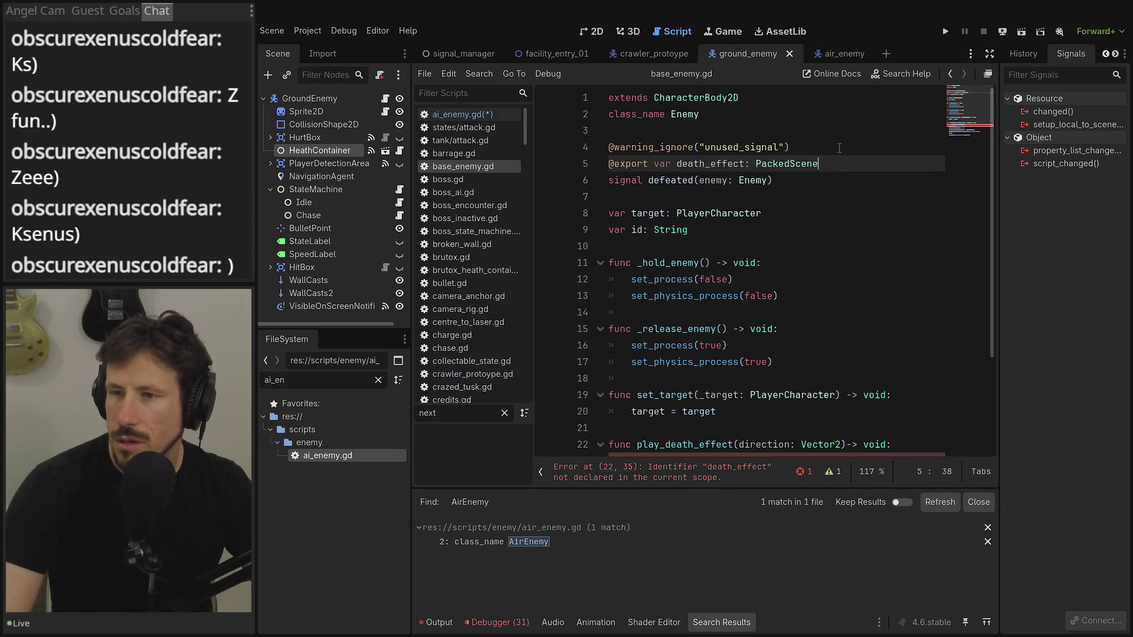
key(alt+Up)
key(alt+Up)
key(Up)
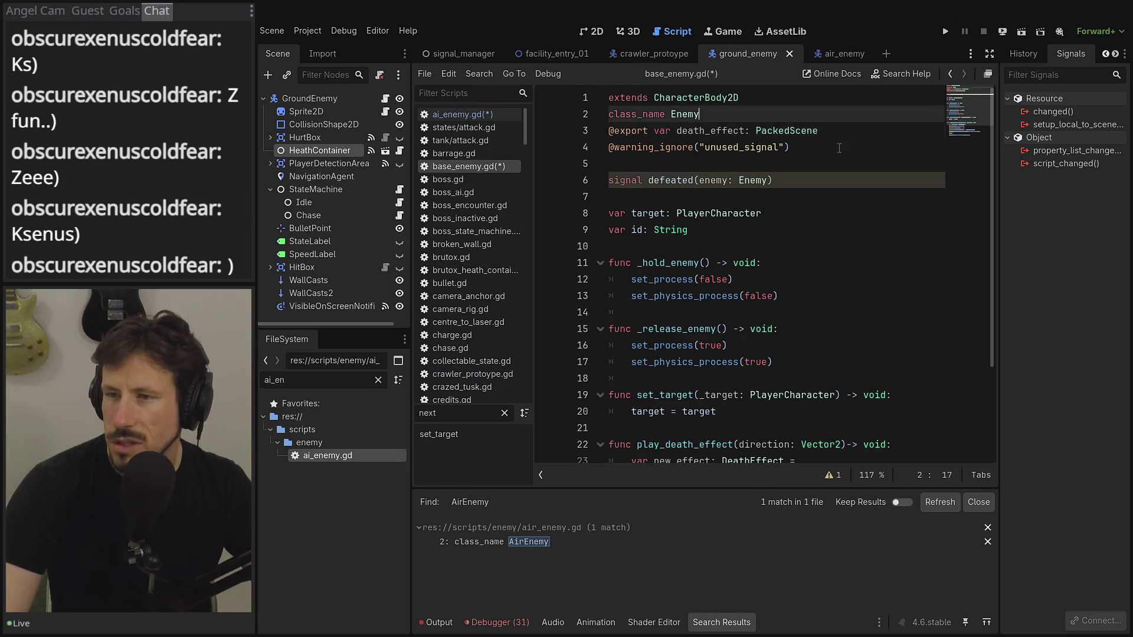
key(Return)
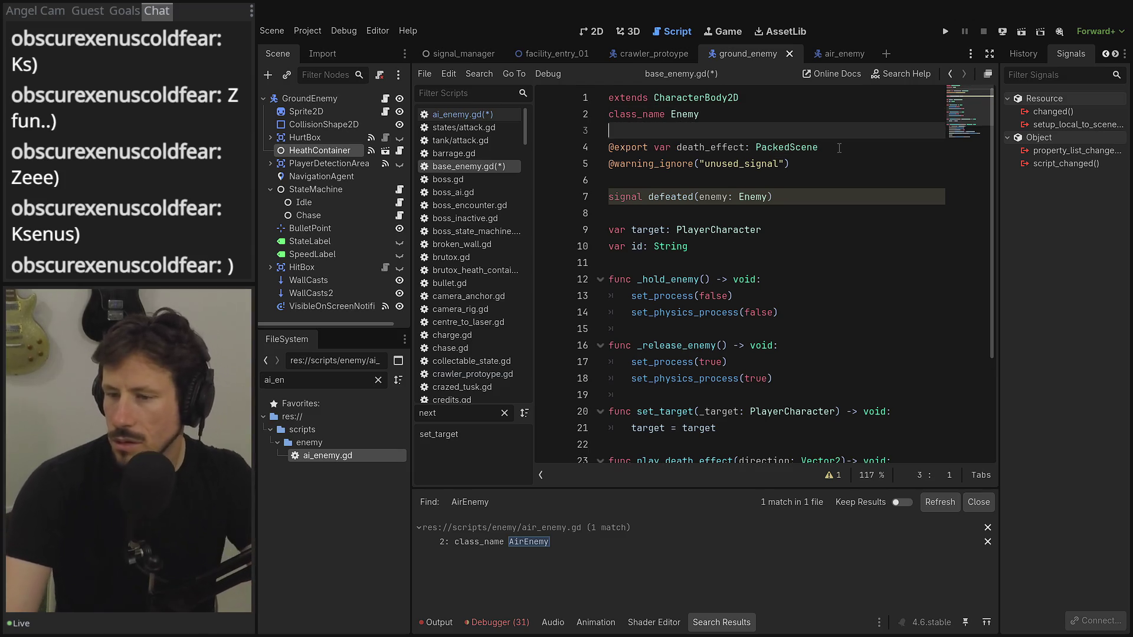
key(ctrl+s)
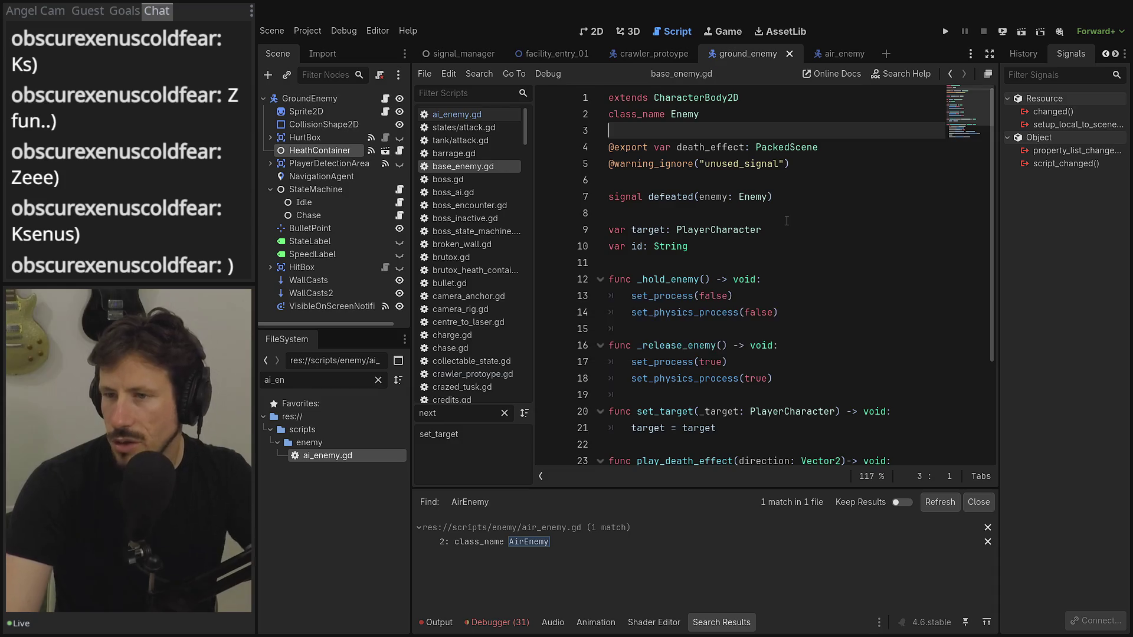
Select spawn_currency on line 28 and review the base Enemy script.
scroll(742, 331, down, 3)
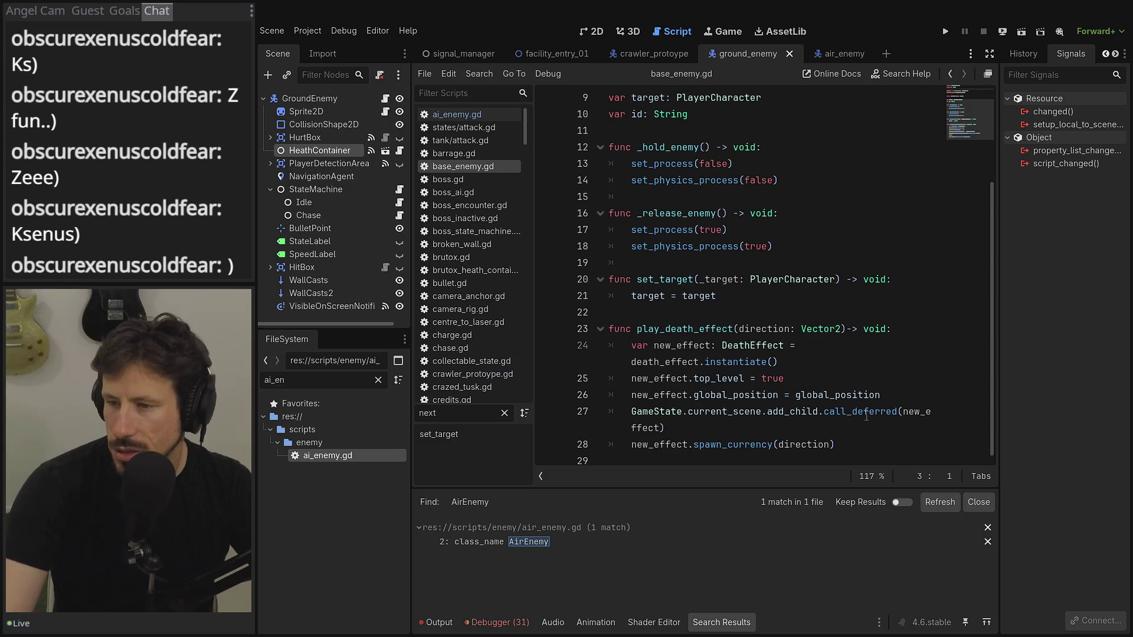
double_click(710, 447)
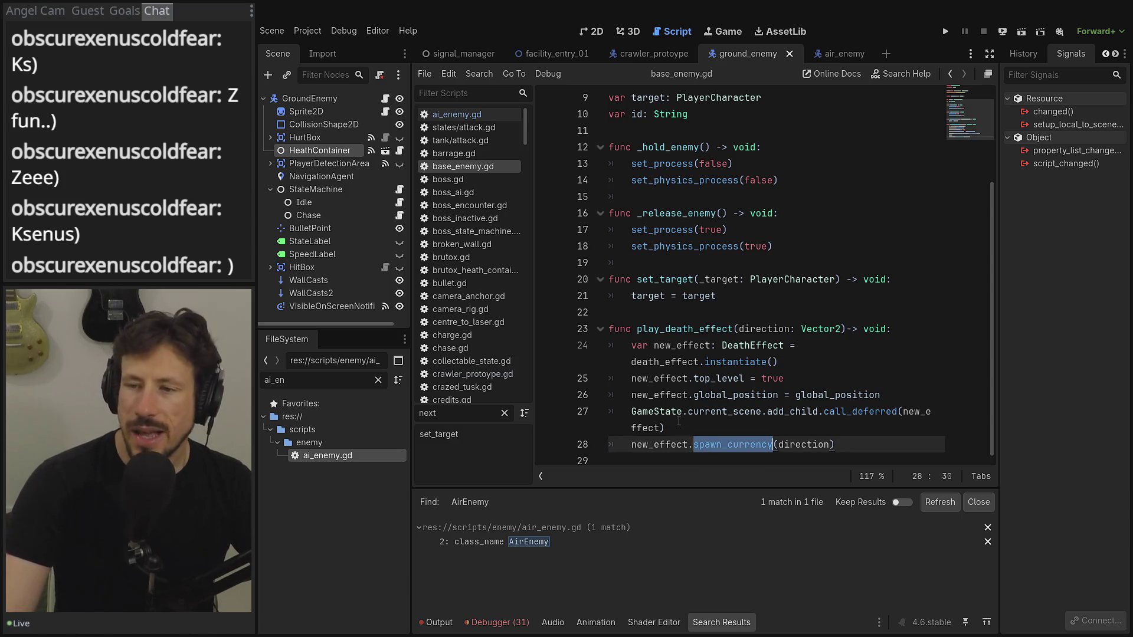
mouse_move(673, 415)
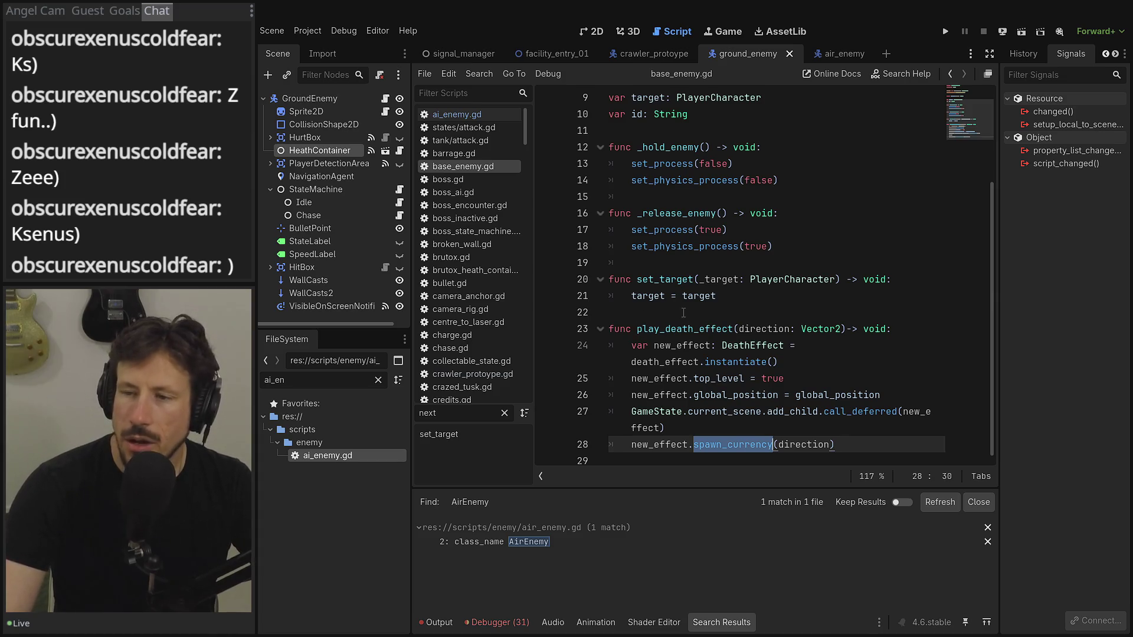
scroll(681, 318, up, 3)
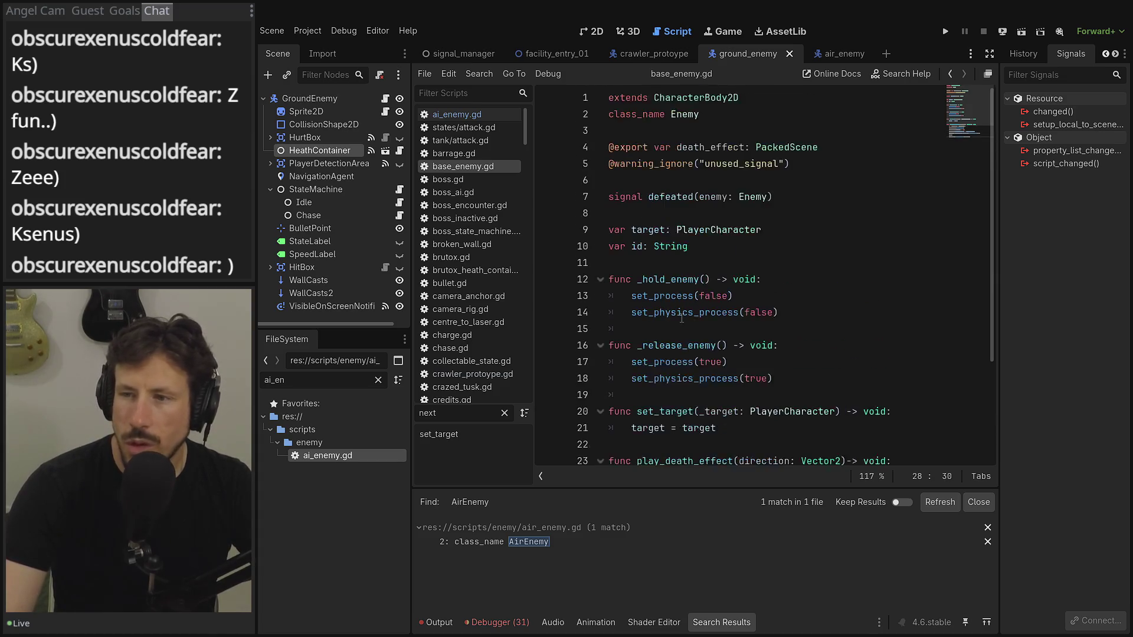
scroll(682, 318, down, 3)
scroll(682, 318, up, 3)
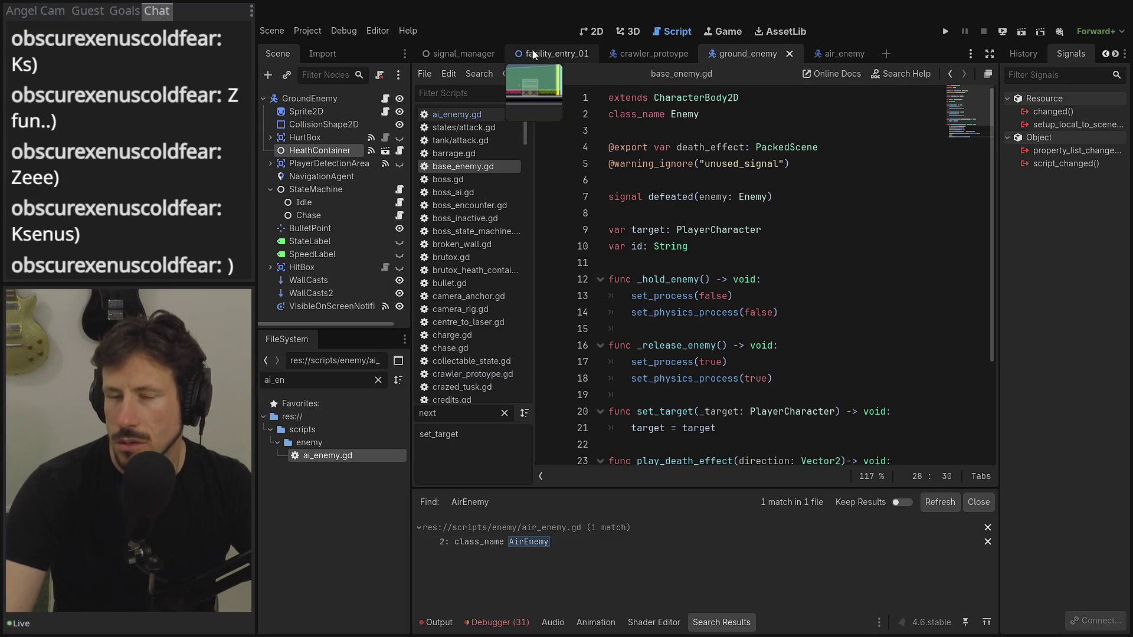
Switch to crawler_protoype, scroll its script, select HealthContainer, and clear the FileSystem filter.
click(638, 59)
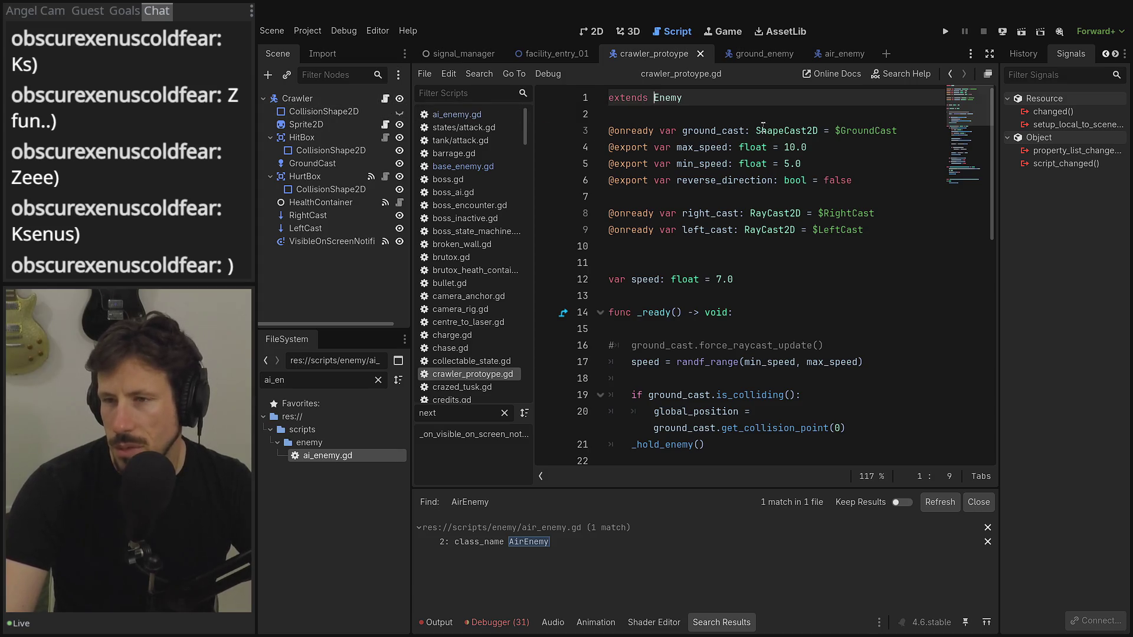
scroll(767, 98, down, 5)
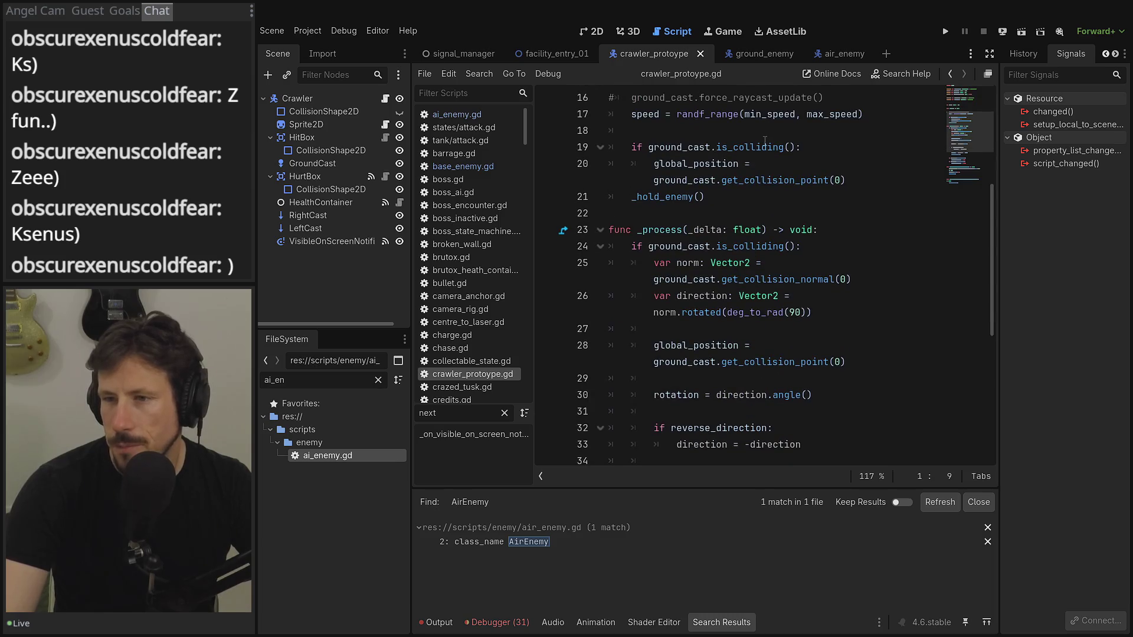
scroll(765, 141, down, 5)
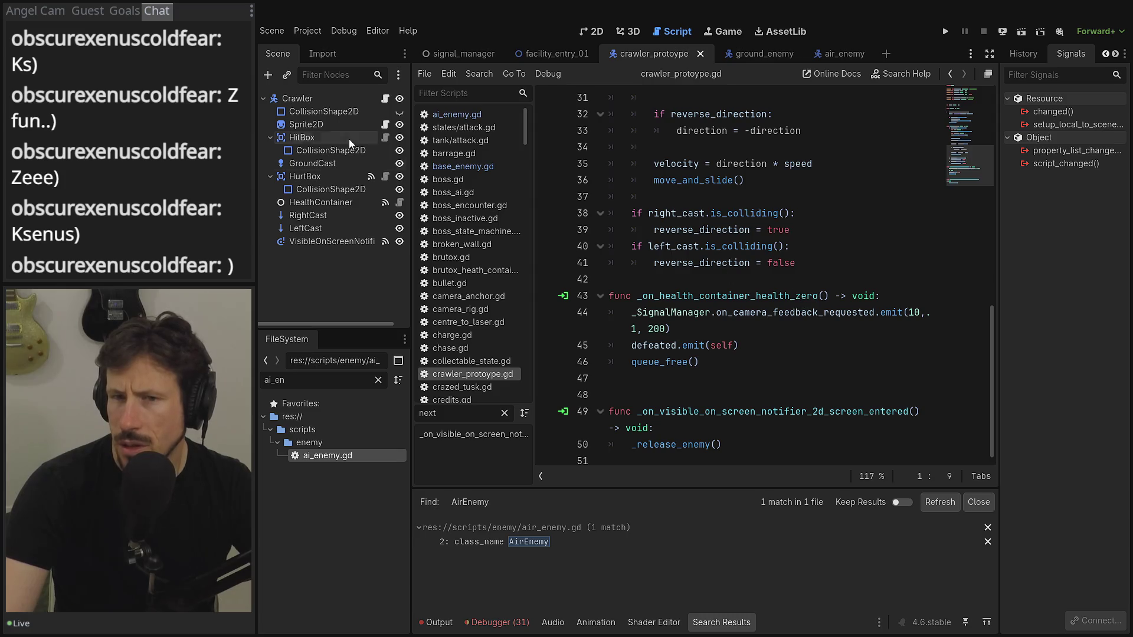
click(312, 201)
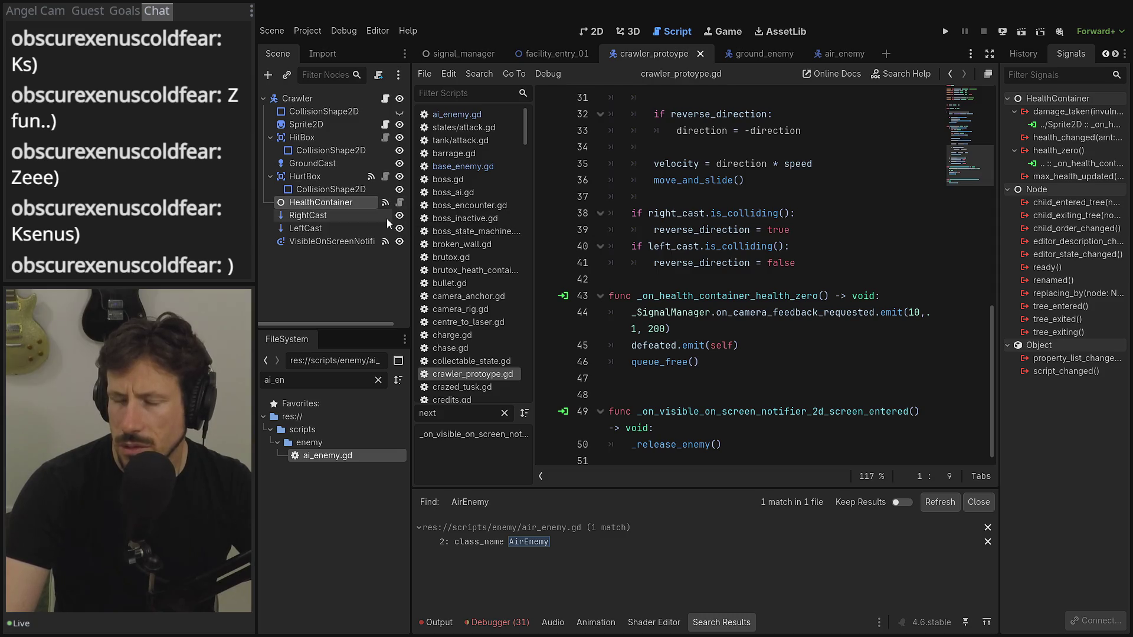
click(378, 380)
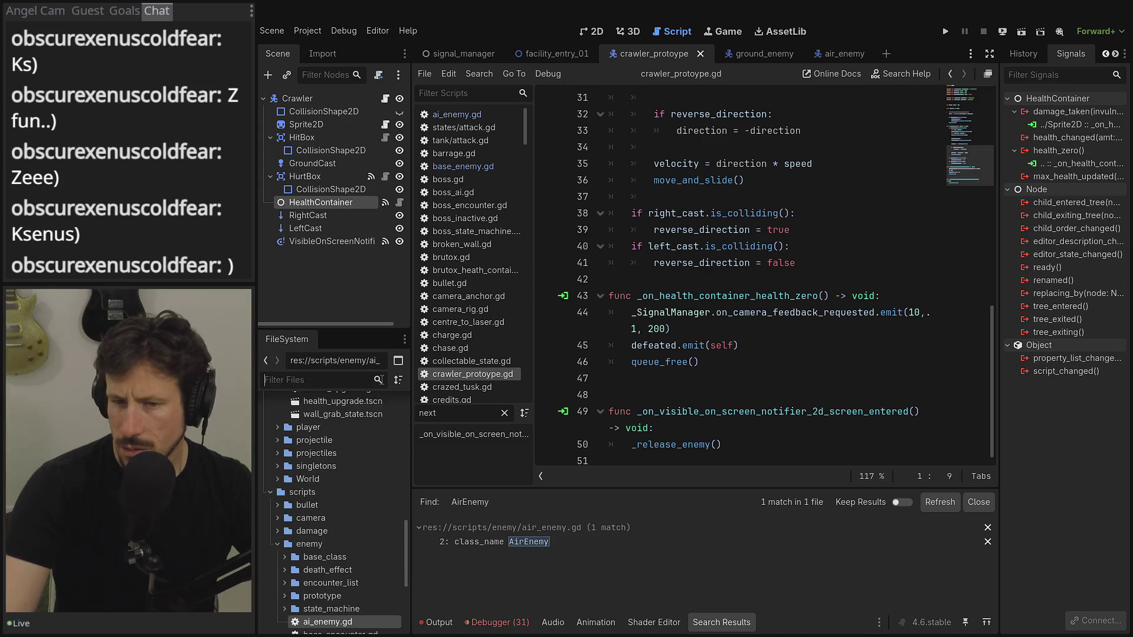
Load the existing res://scripts/damage/enemy_heath_container.gd onto the Crawler's HealthContainer.
click(385, 74)
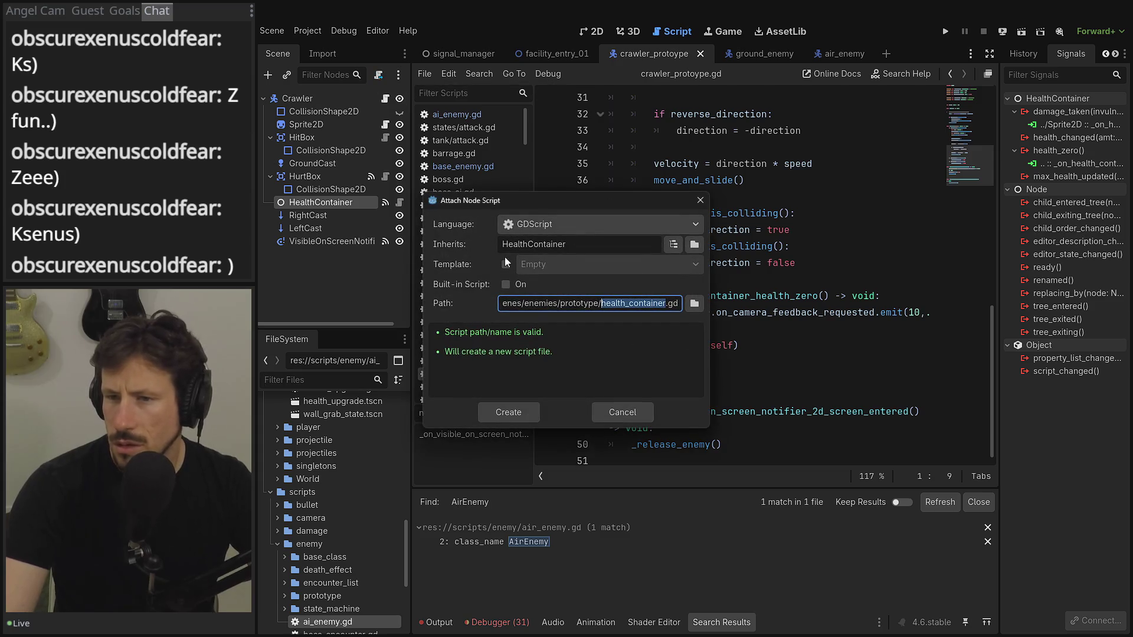
click(696, 304)
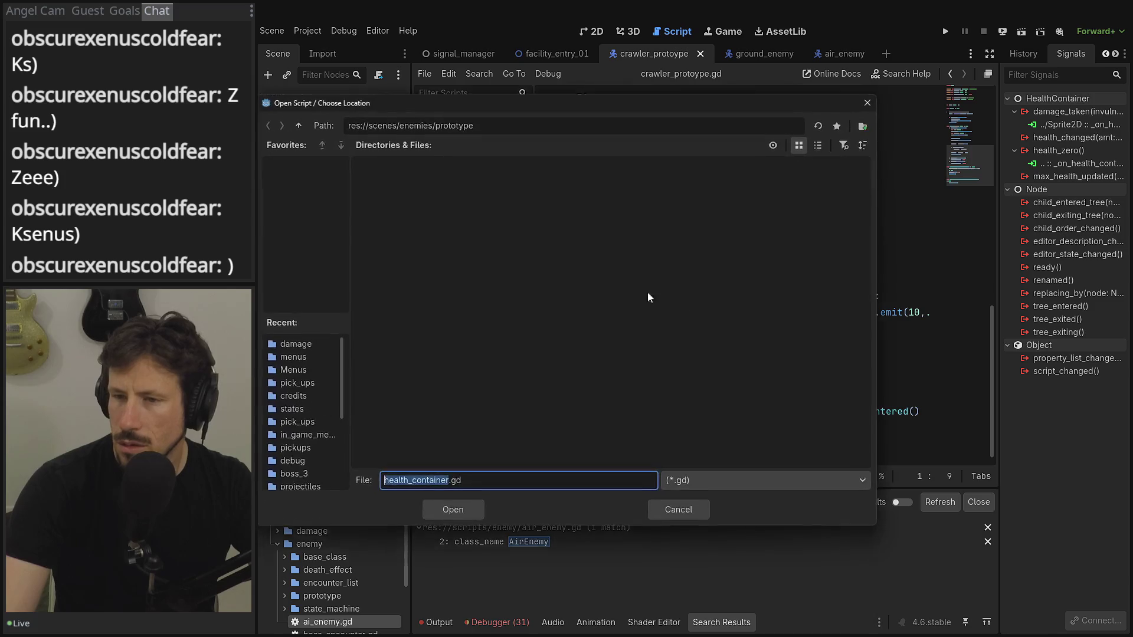
click(306, 121)
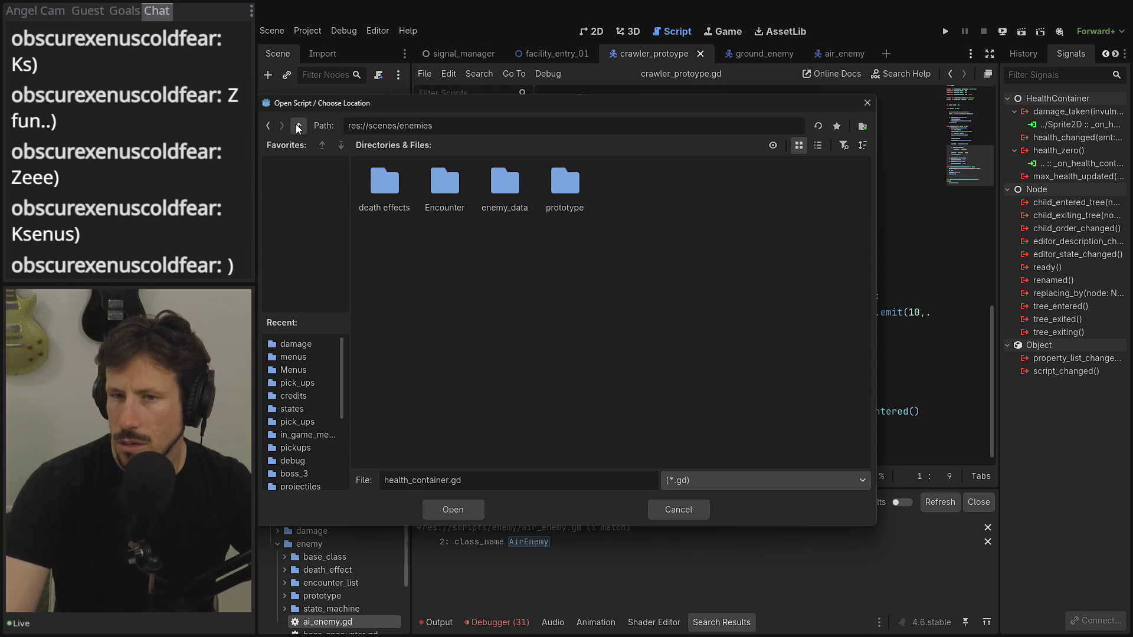
click(297, 125)
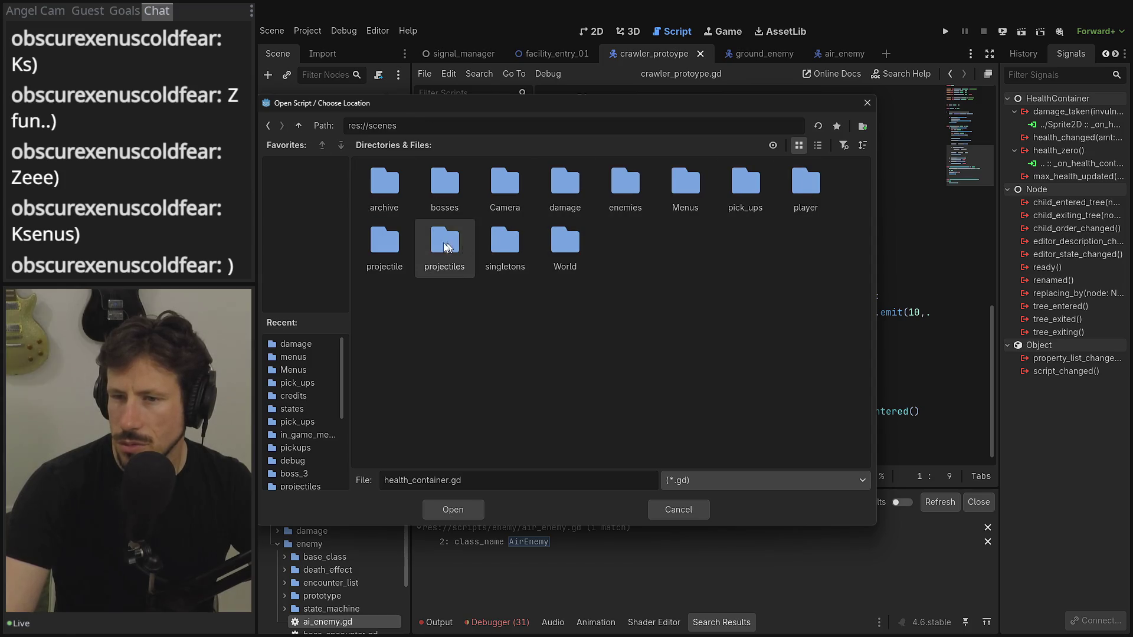
click(297, 126)
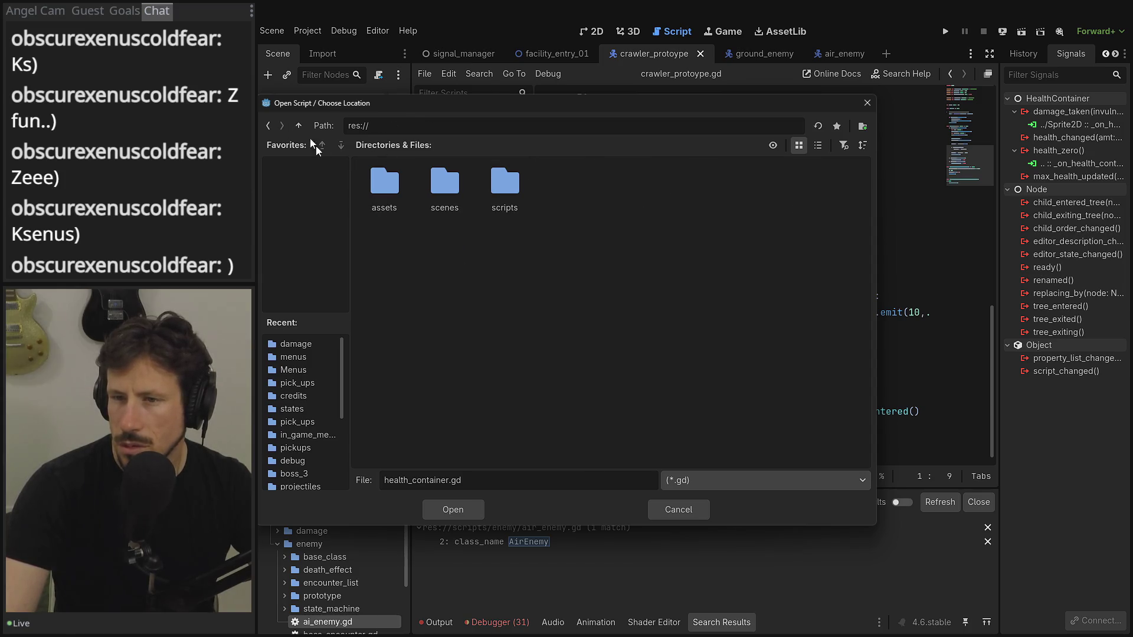
double_click(523, 187)
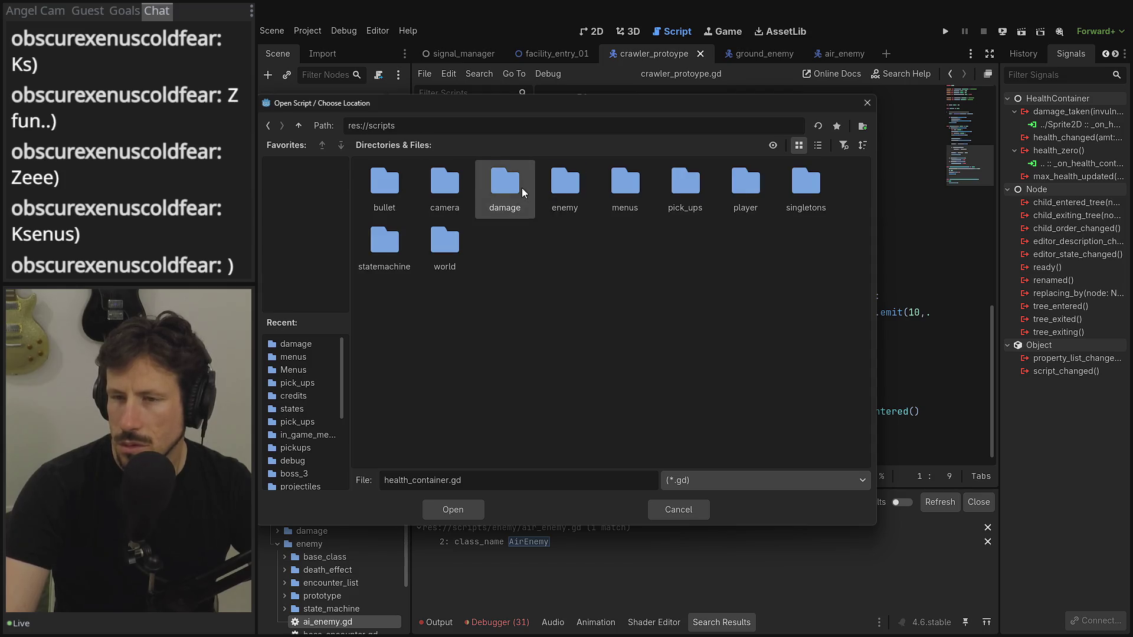
double_click(521, 187)
click(394, 195)
double_click(394, 195)
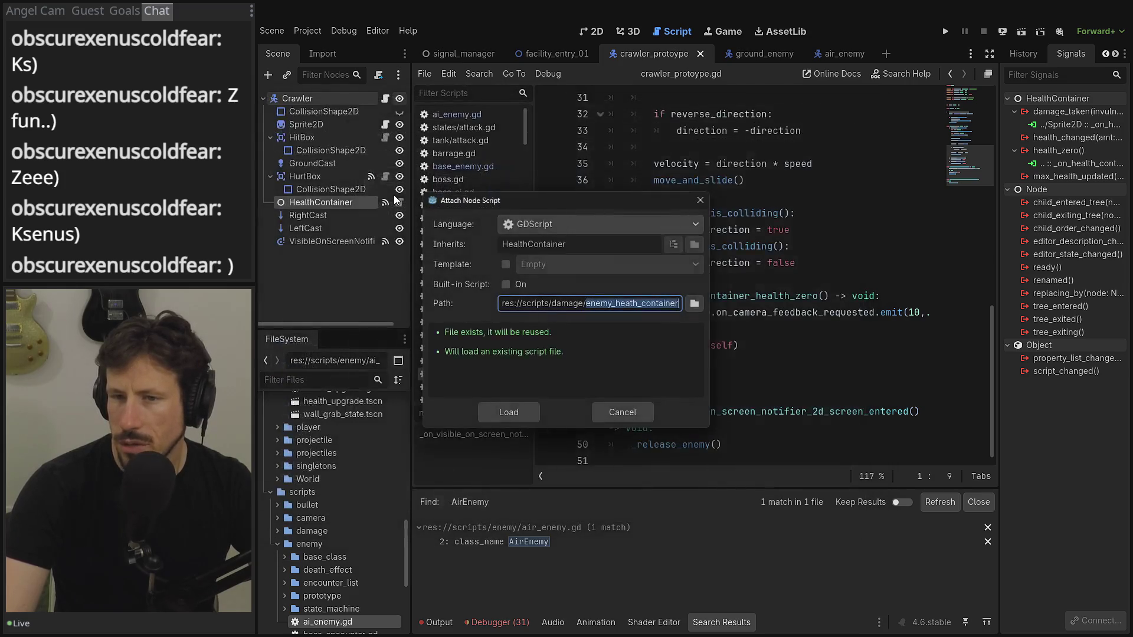
click(497, 411)
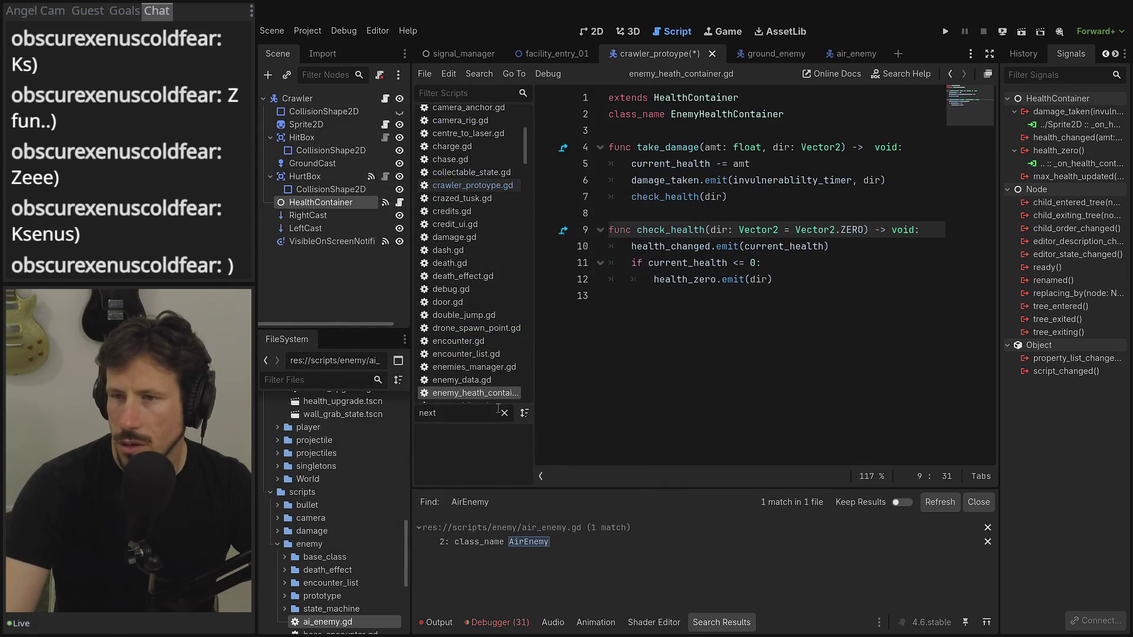
Return to crawler_protoype.gd and place the cursor inside the _on_health_container_health_zero() parentheses.
click(1023, 53)
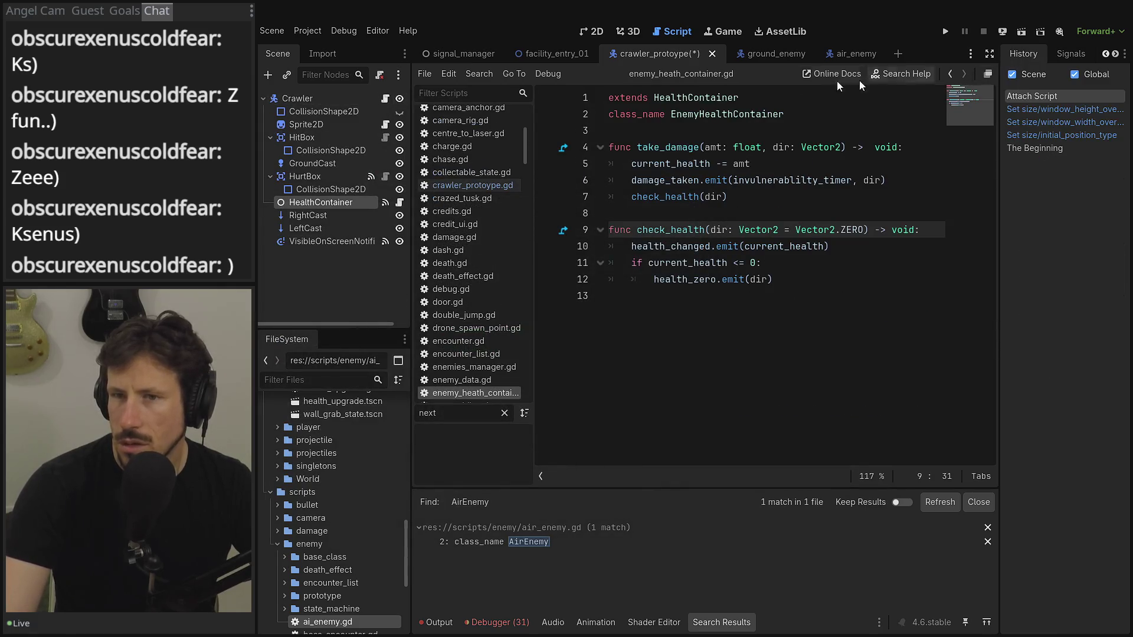
click(385, 98)
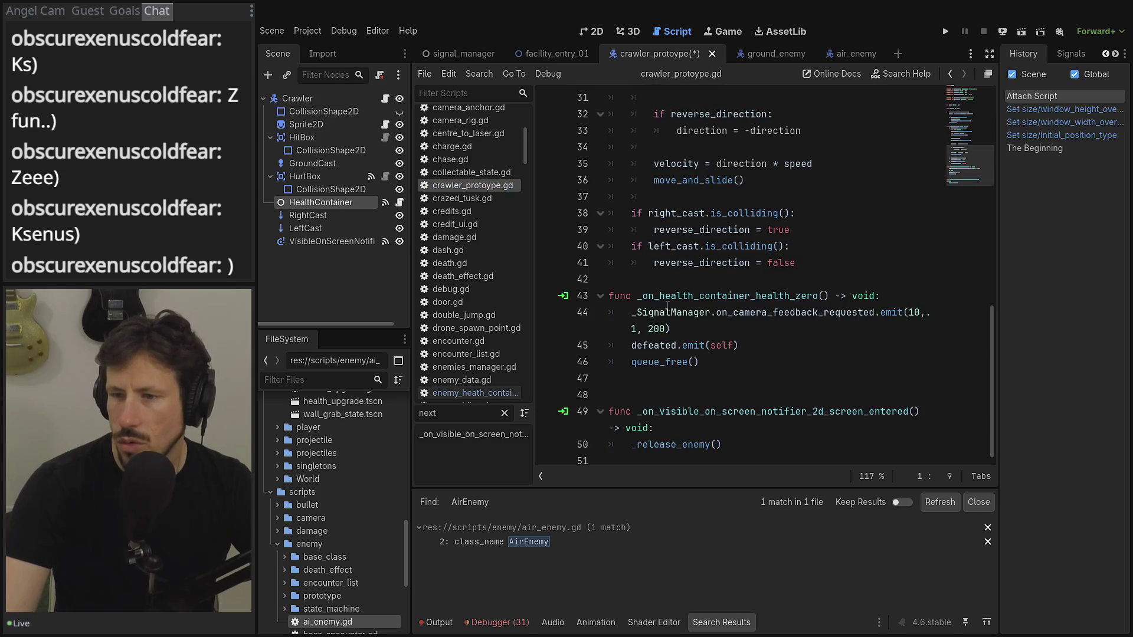
scroll(670, 311, up, 2)
scroll(671, 311, up, 8)
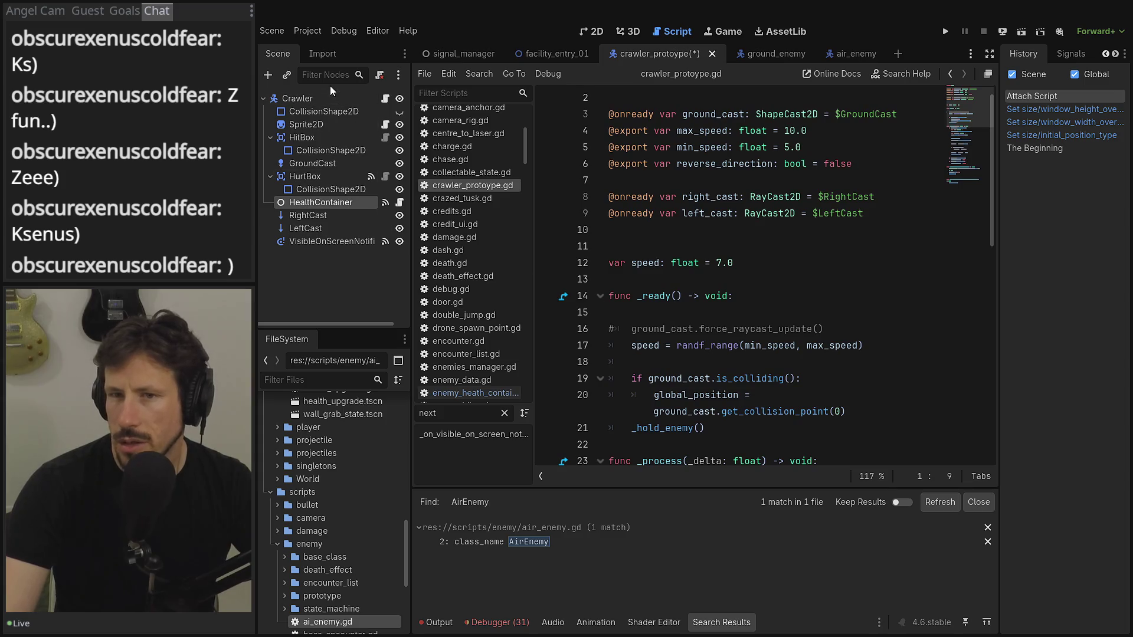
scroll(692, 312, down, 10)
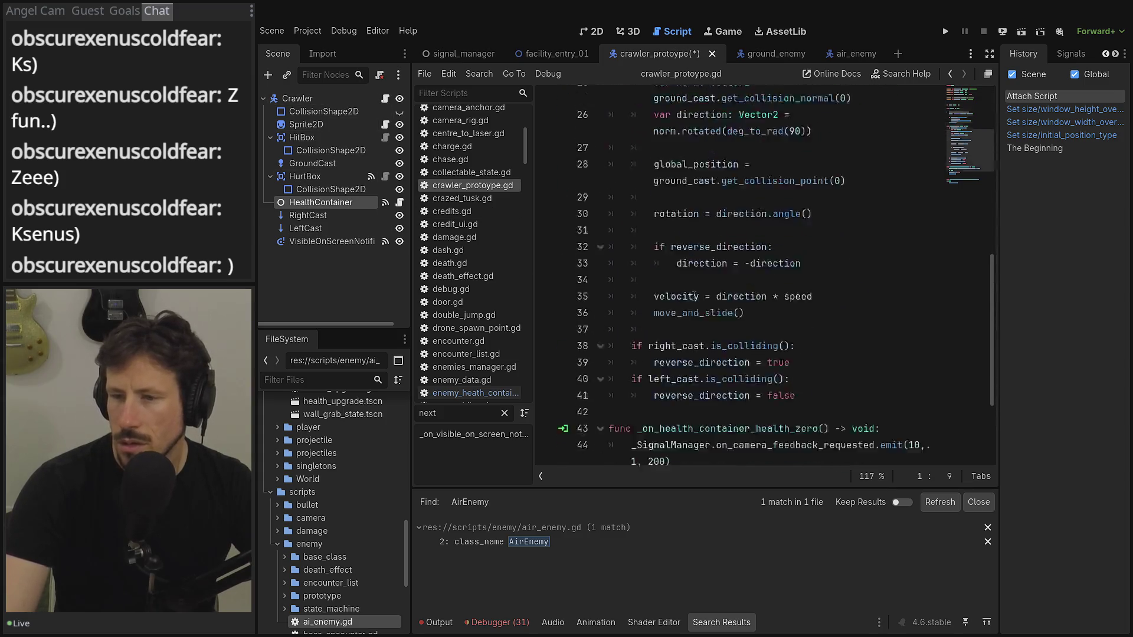
click(824, 297)
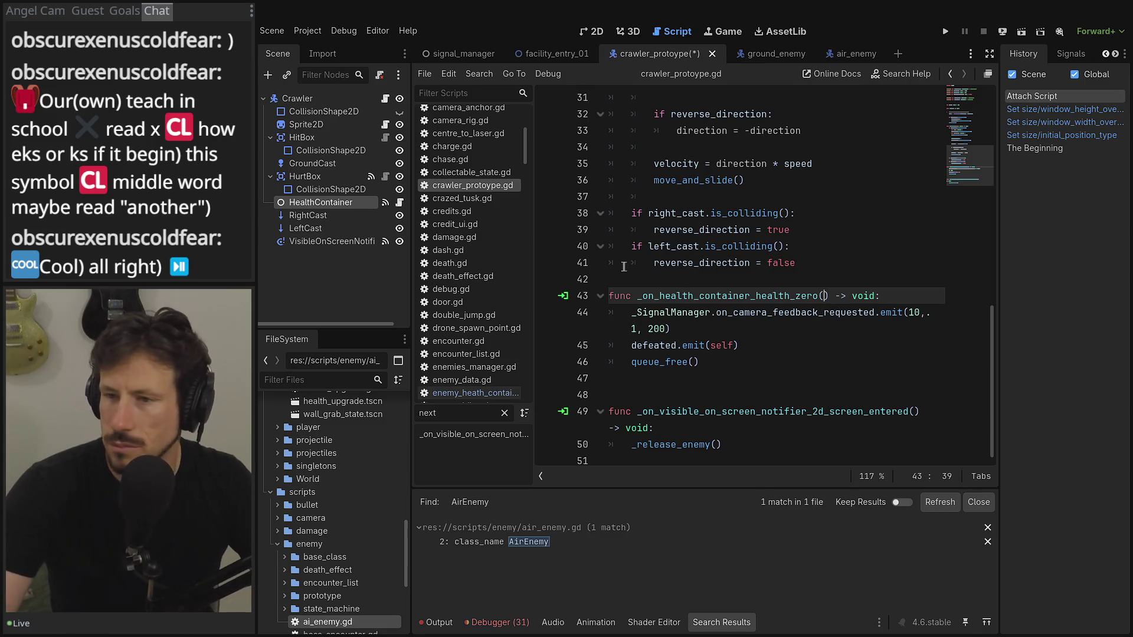
Remove the blank line after queue_free() and give the handler a 'dir: Vector2' parameter.
click(752, 395)
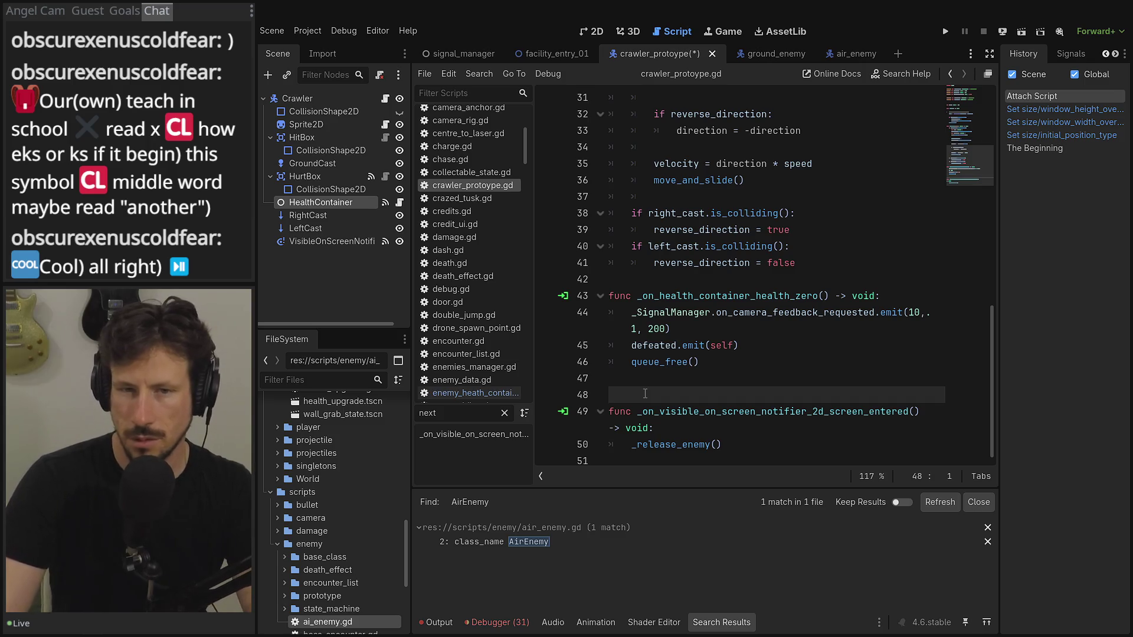
key(BackSpace)
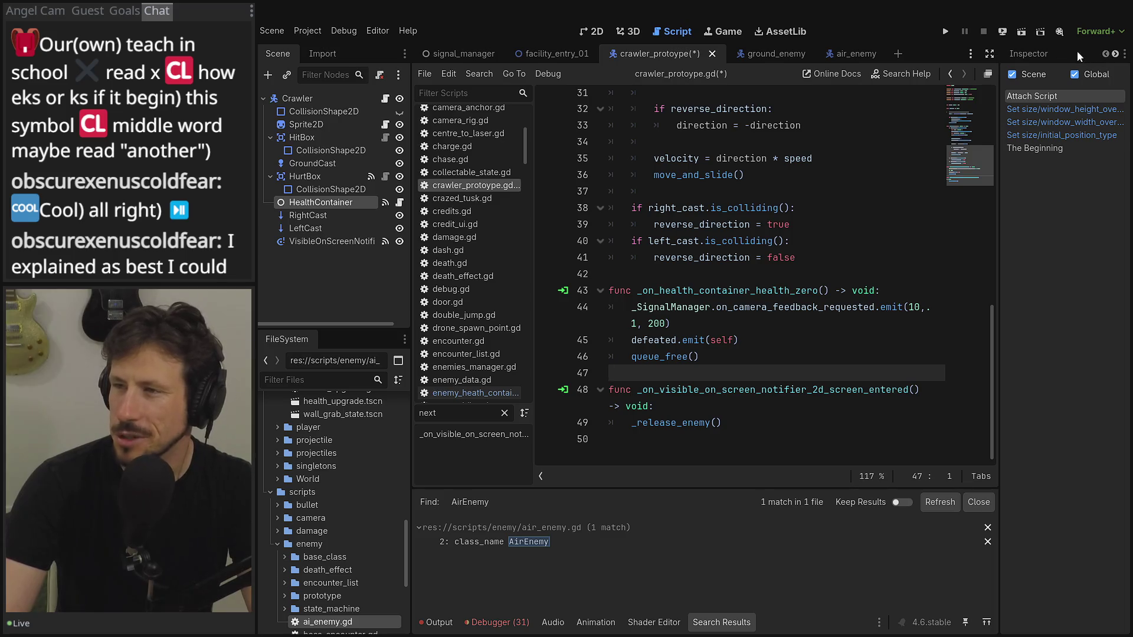
click(1011, 52)
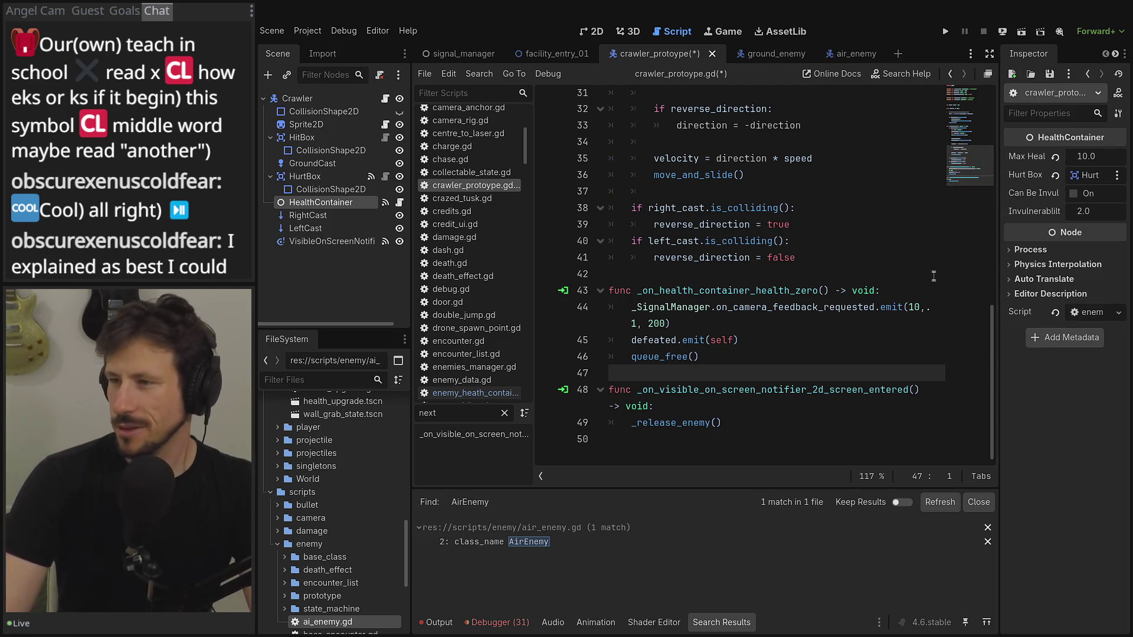
click(734, 361)
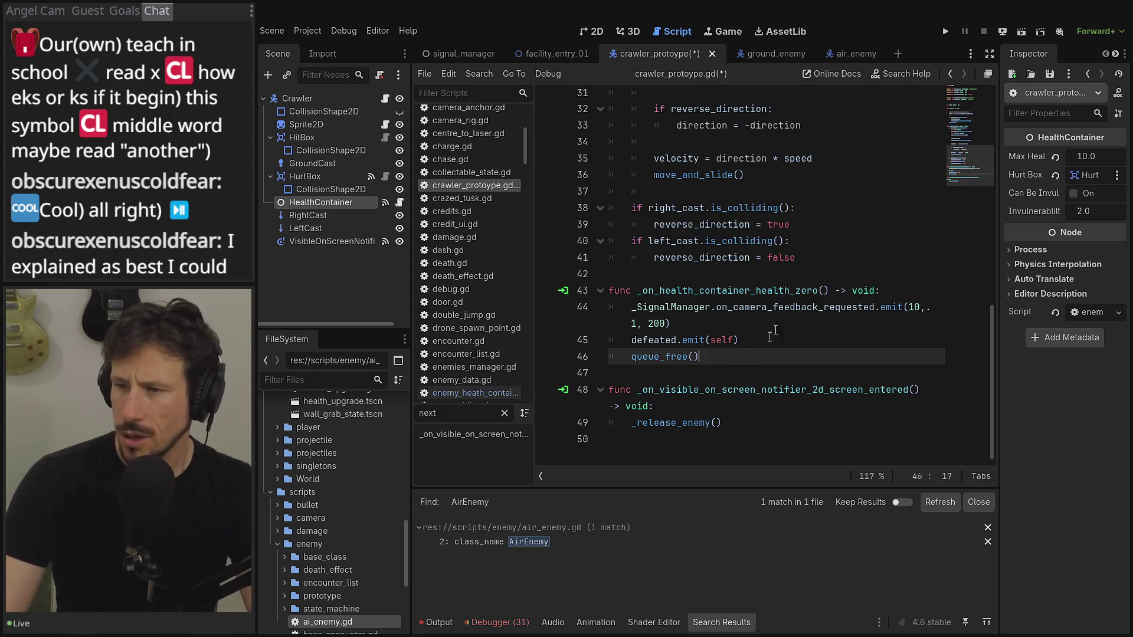
click(823, 289)
text(dir: Vec)
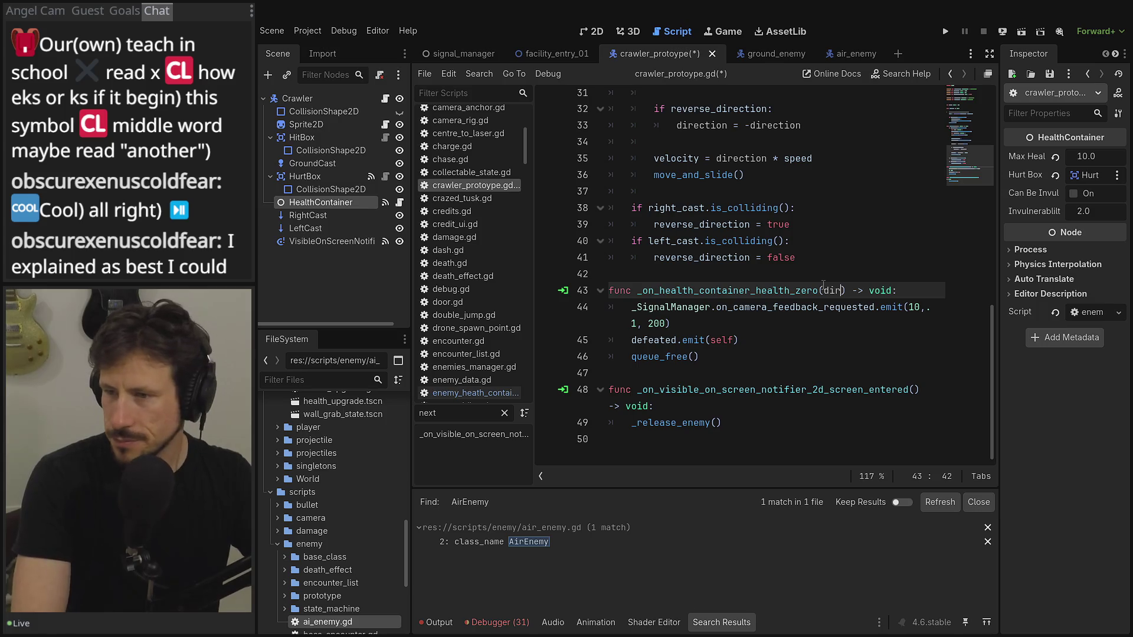
text(tor)
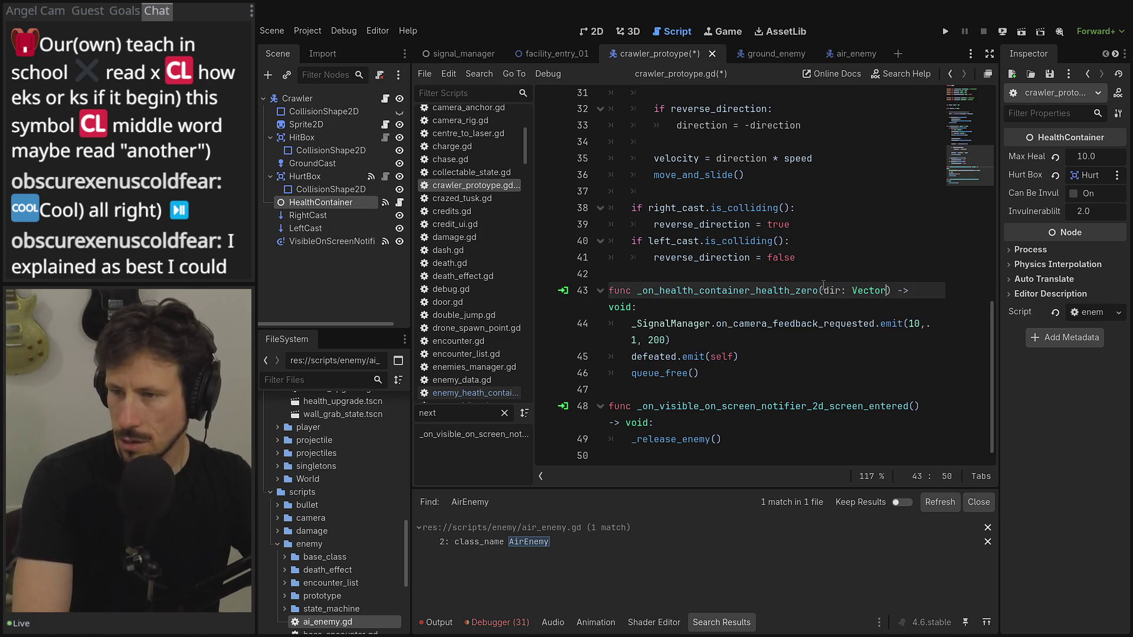
text(2)
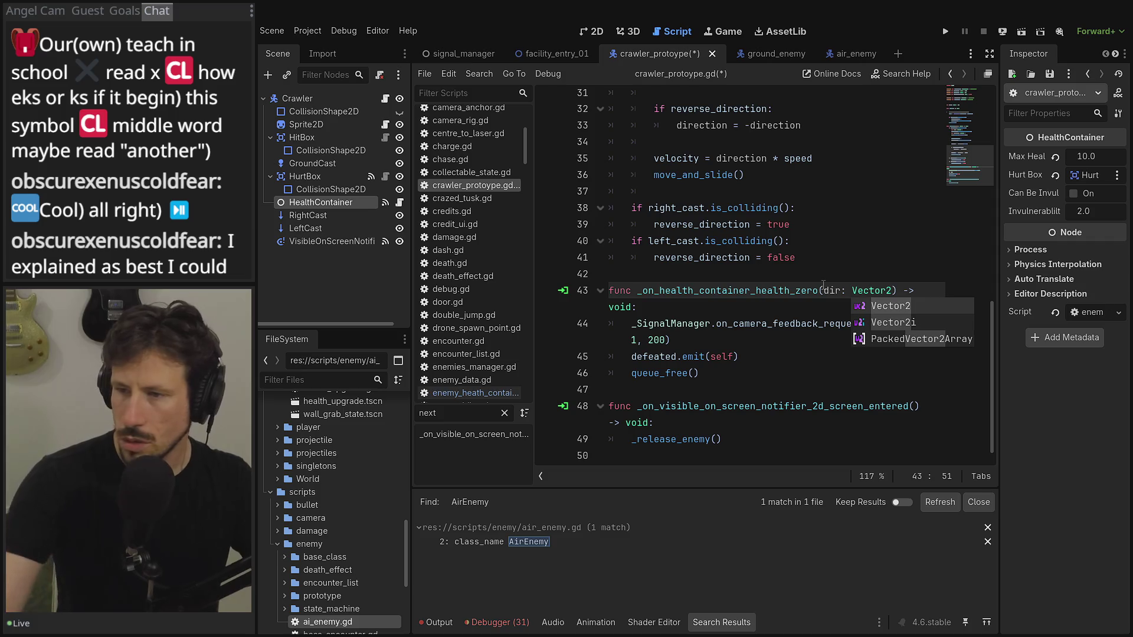
Add play_death_effect(dir) after defeated.emit(self) and save the script.
click(750, 358)
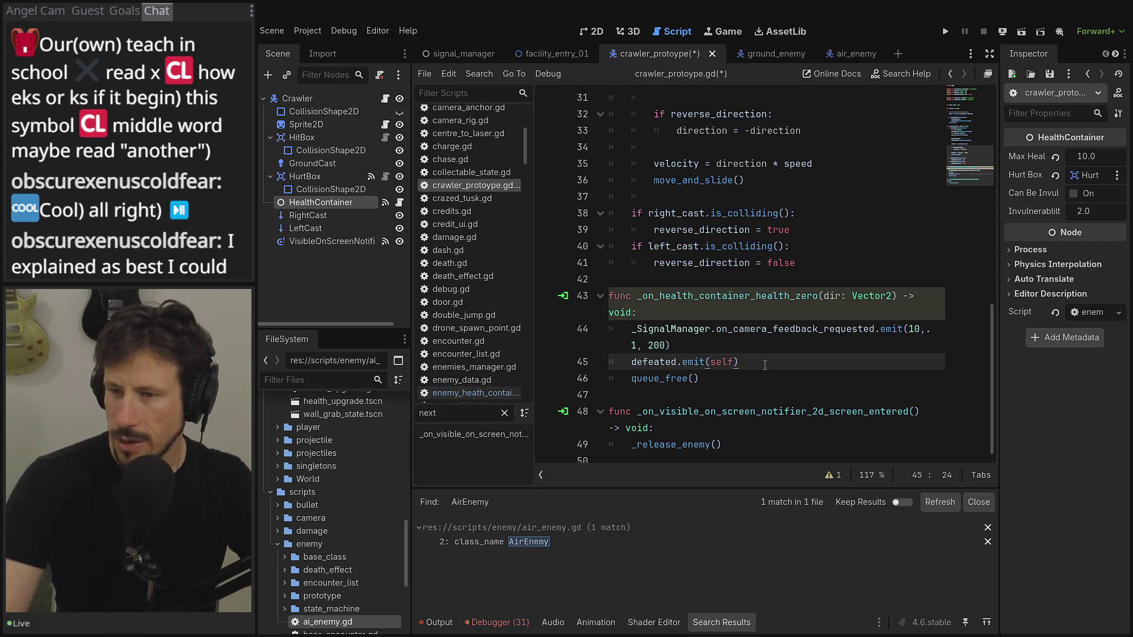
key(Return)
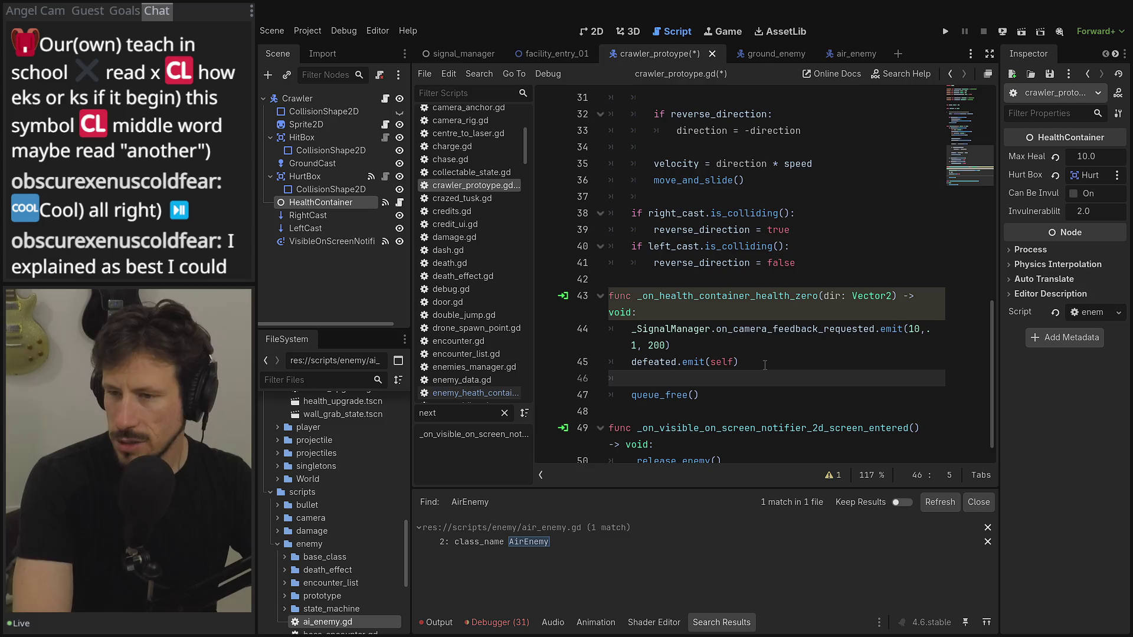
key(Return)
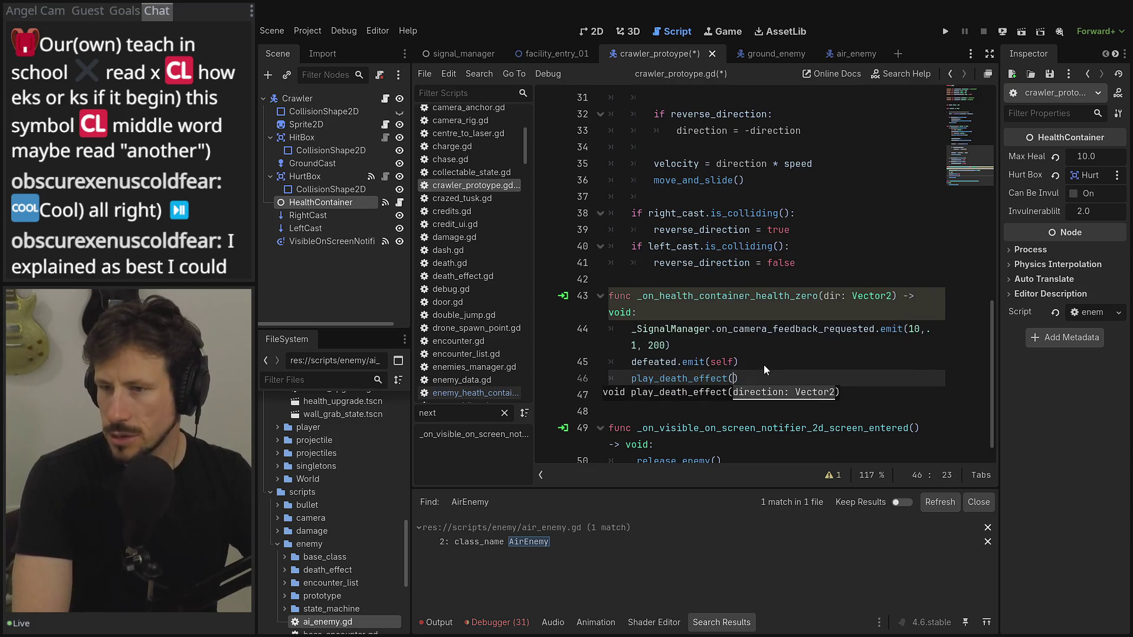
text(di)
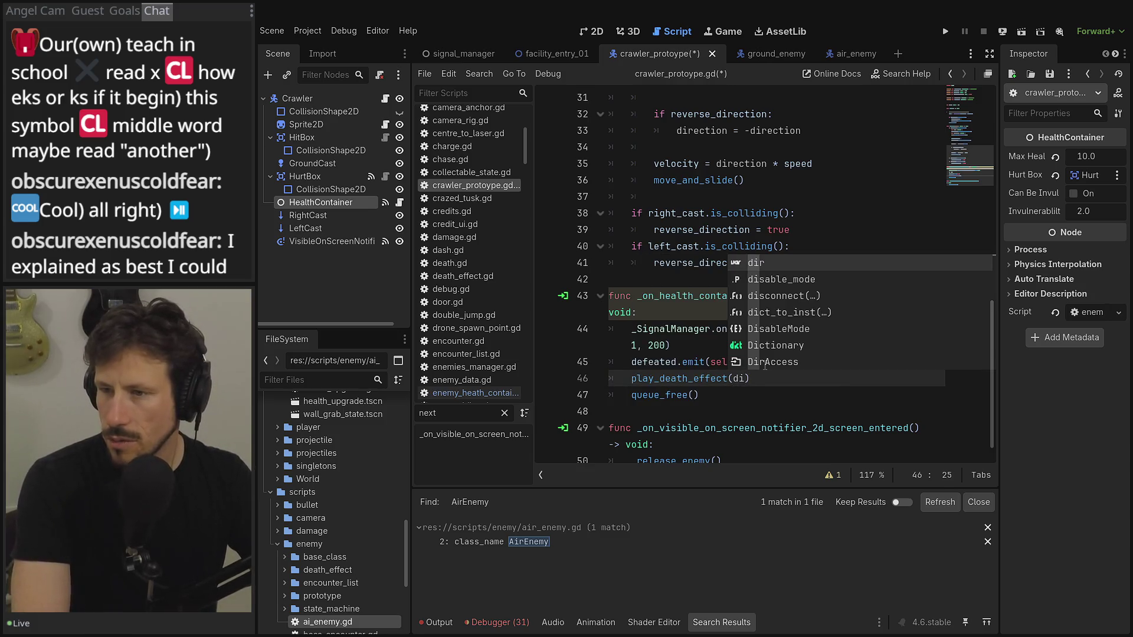
text(r)
key(ctrl+s)
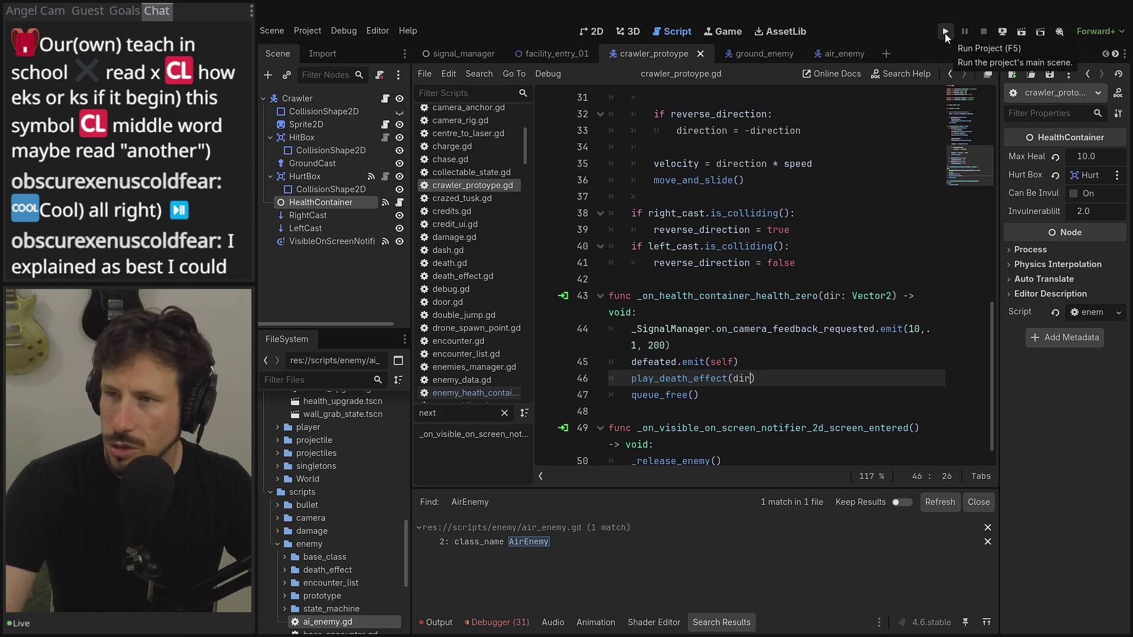
Assign death_effect.tscn to the Crawler's Death Effect, then open and save that scene.
click(297, 98)
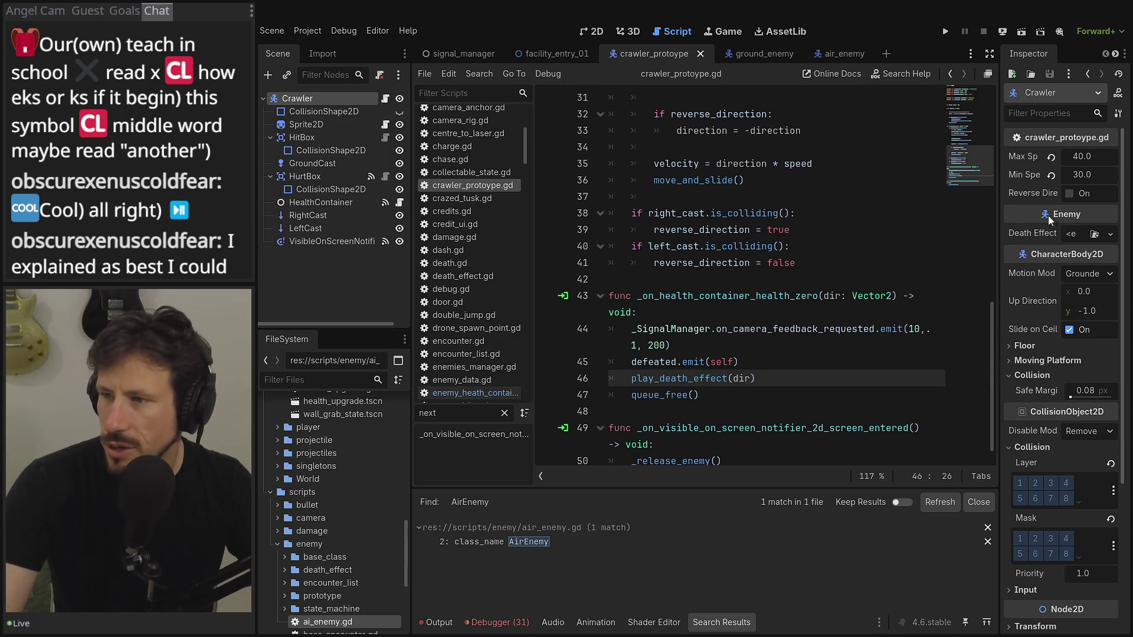
text(death)
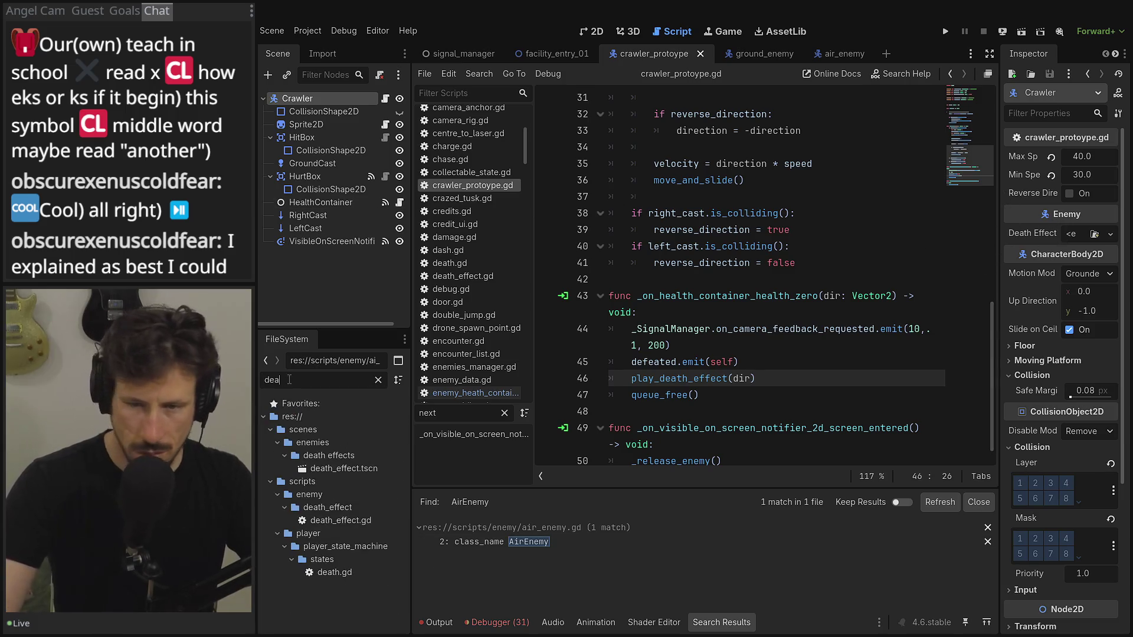
mouse_move(344, 468)
mouse_down()
mouse_move(1029, 251)
mouse_move(1074, 237)
mouse_move(1089, 249)
mouse_up()
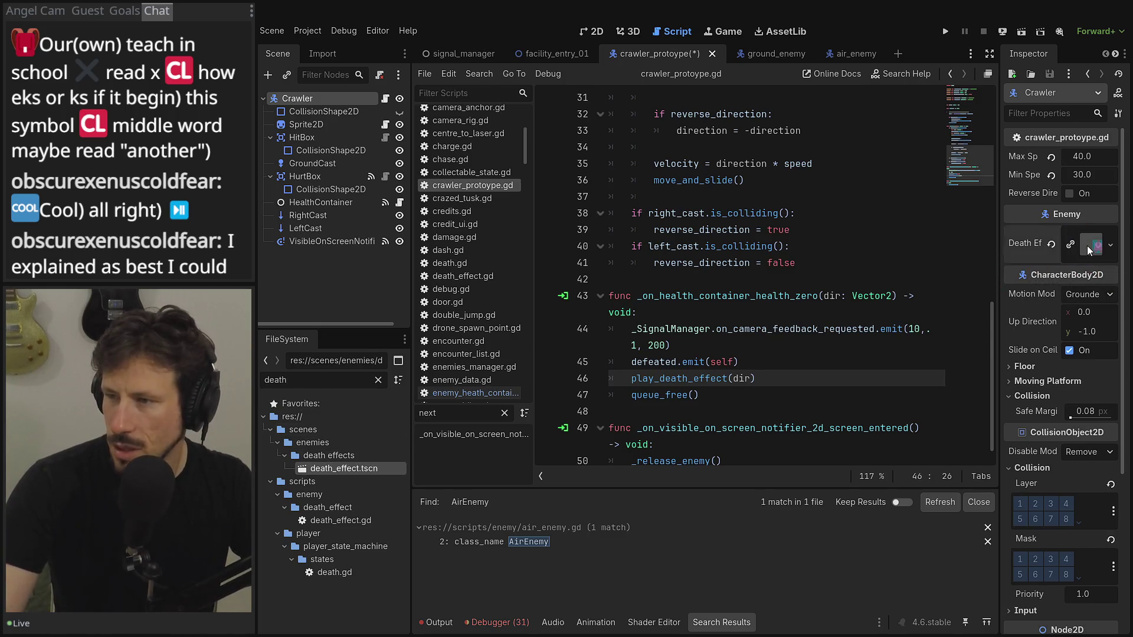
click(1088, 253)
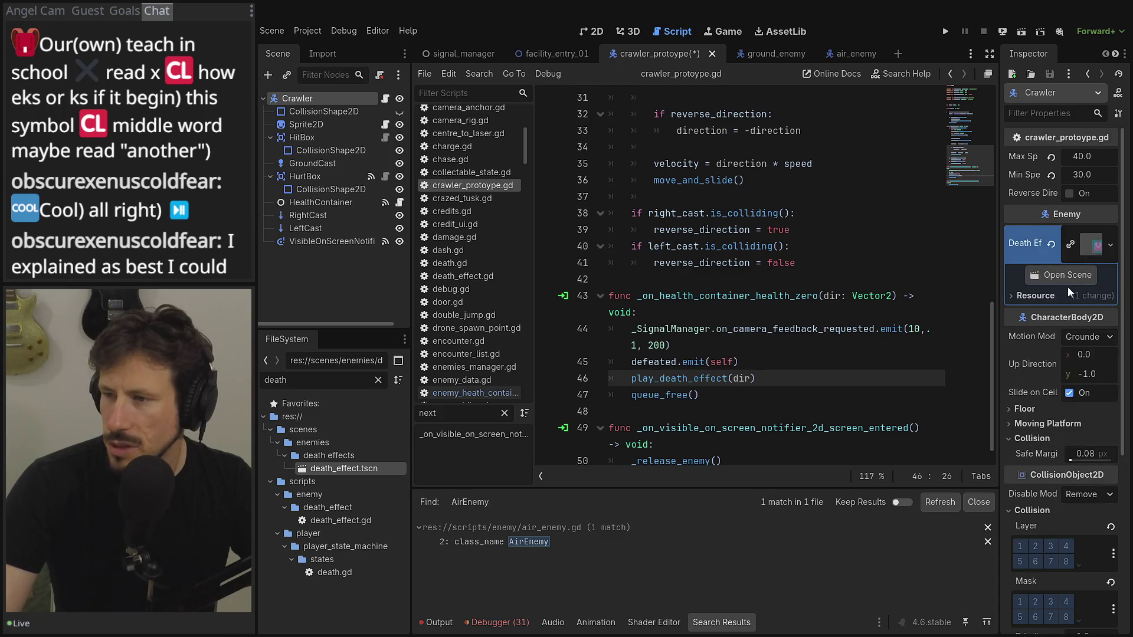
click(1068, 288)
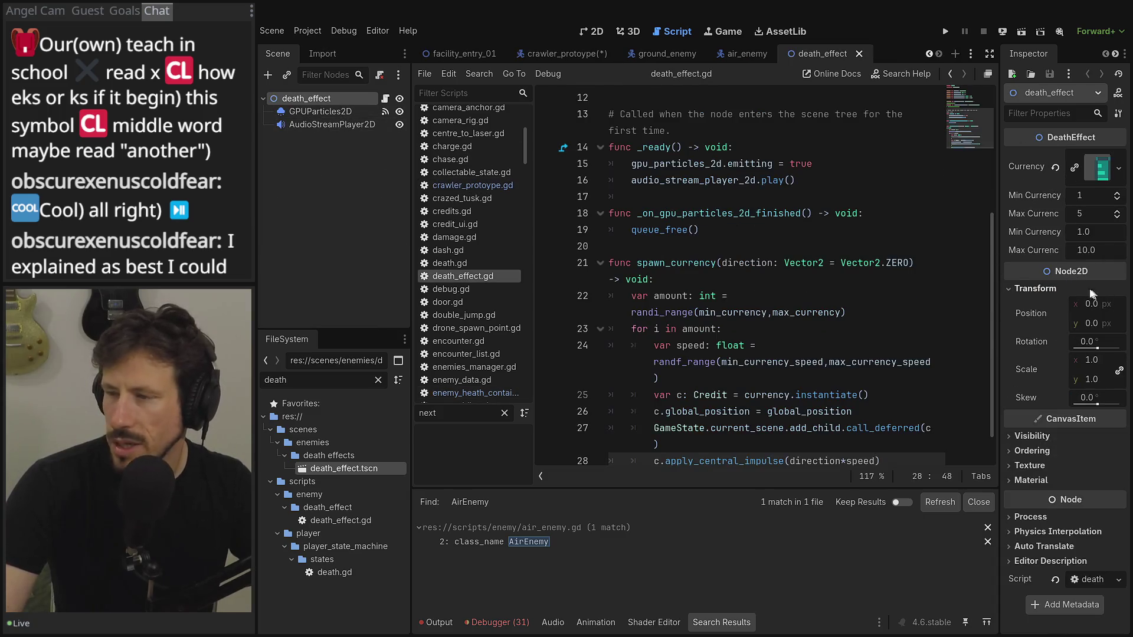
key(ctrl+s)
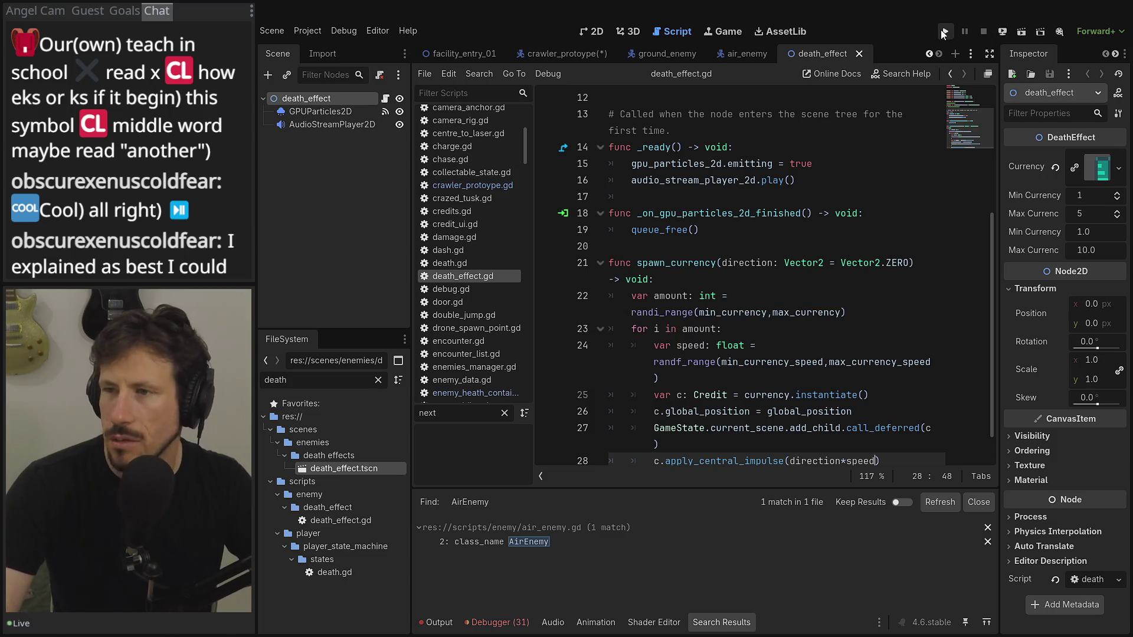
Run the game with F5 and fight leftward through the level, shooting enemies.
key(F5)
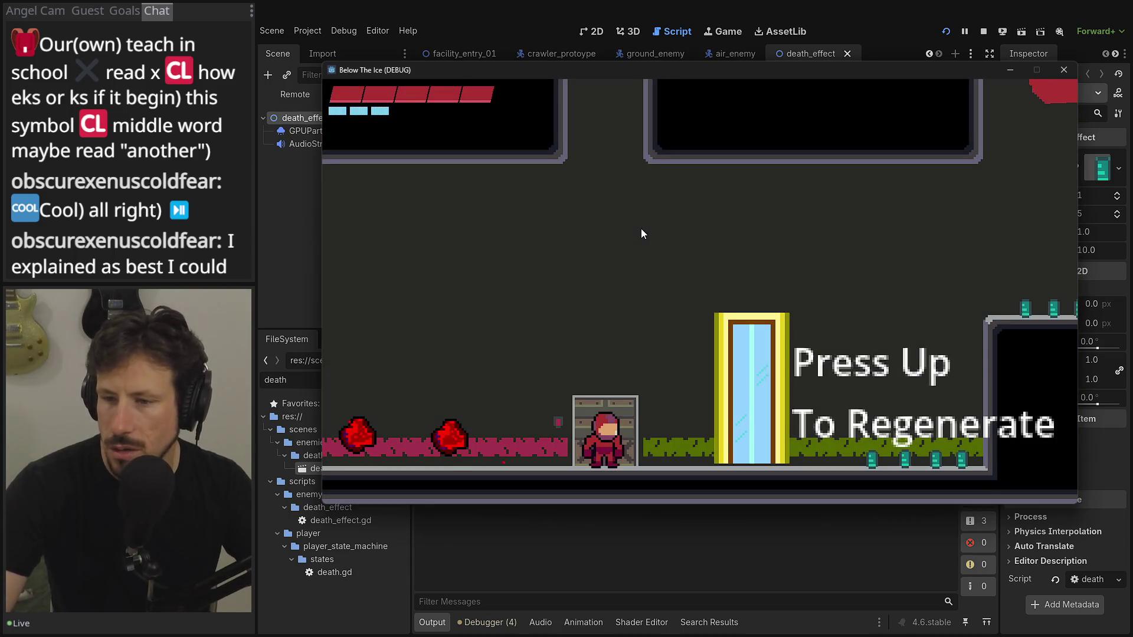
key(Left)
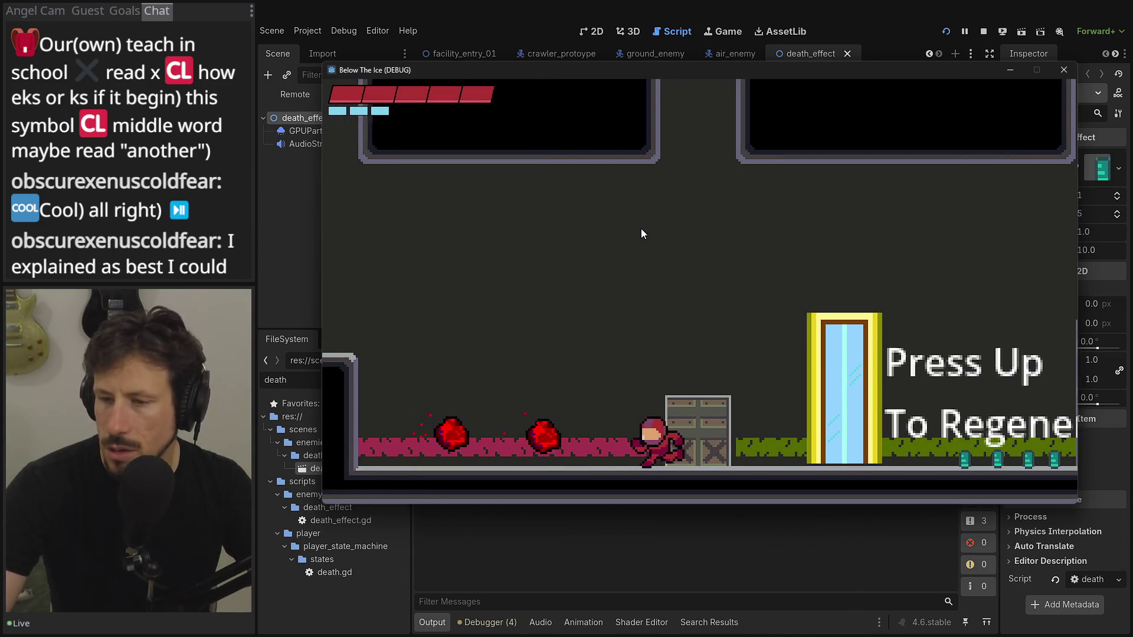
key(Left)
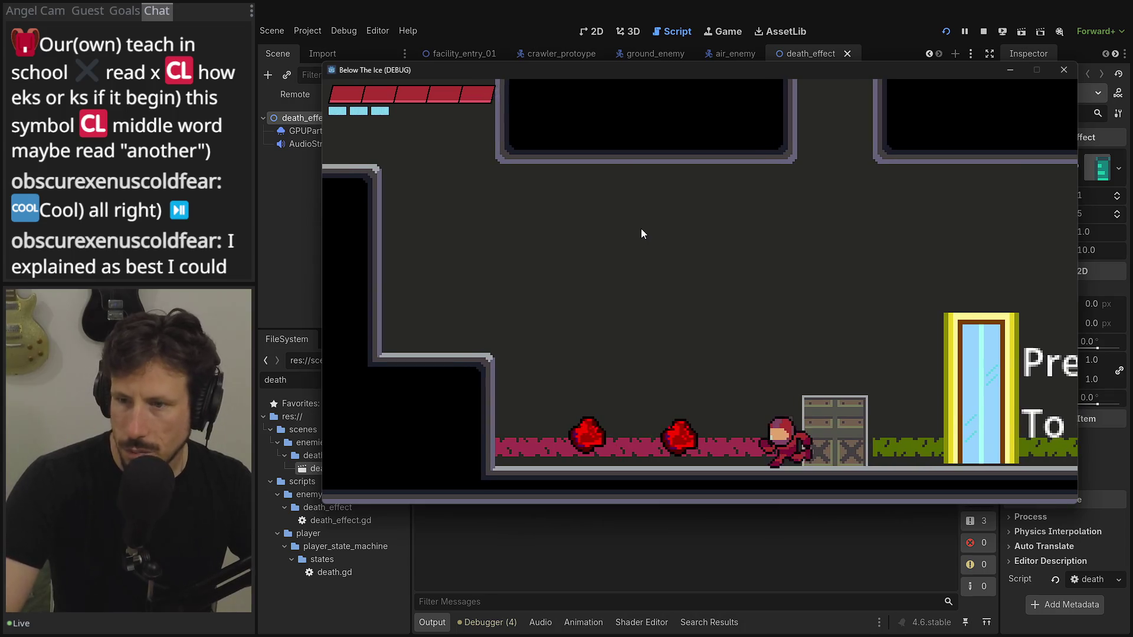
key(Left)
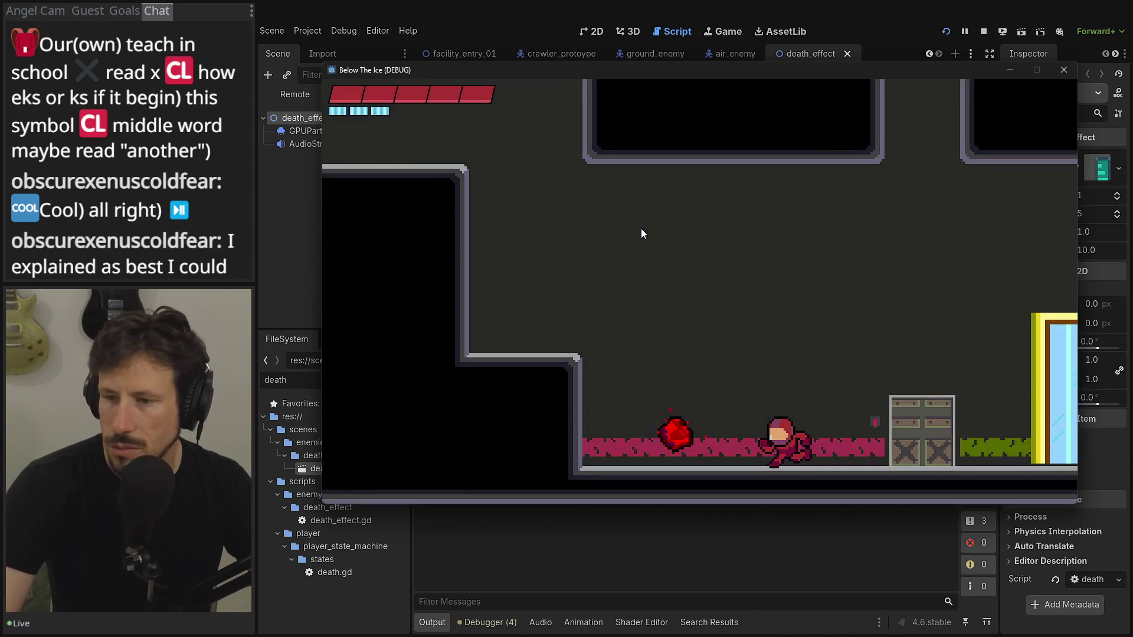
key(Left)
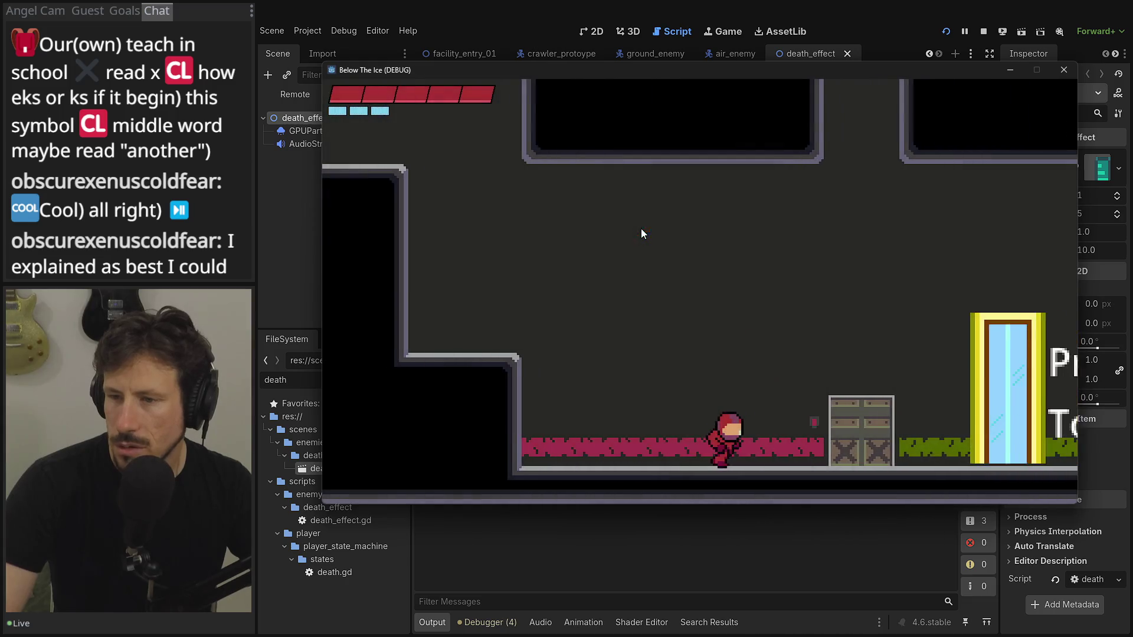
key(Right)
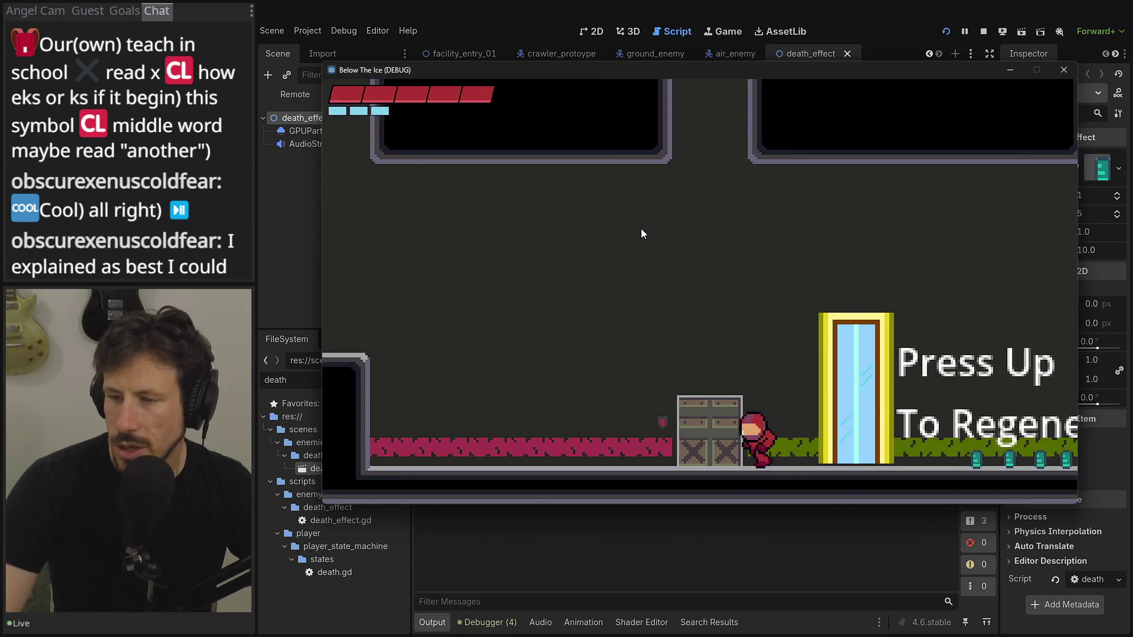
key(Left)
key(space)
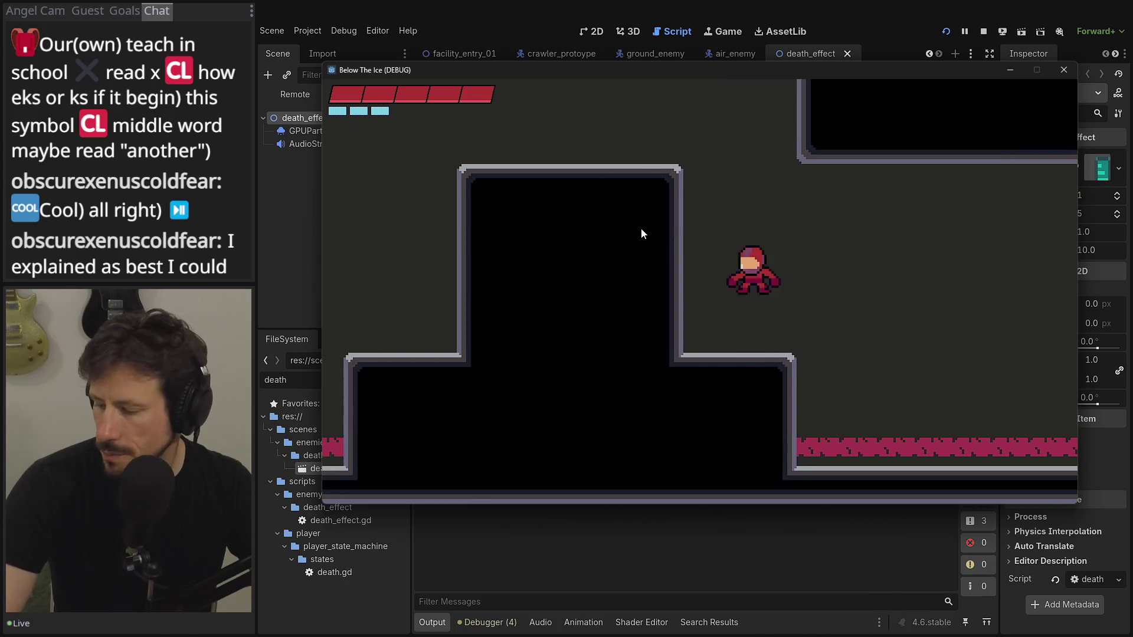
key(Left)
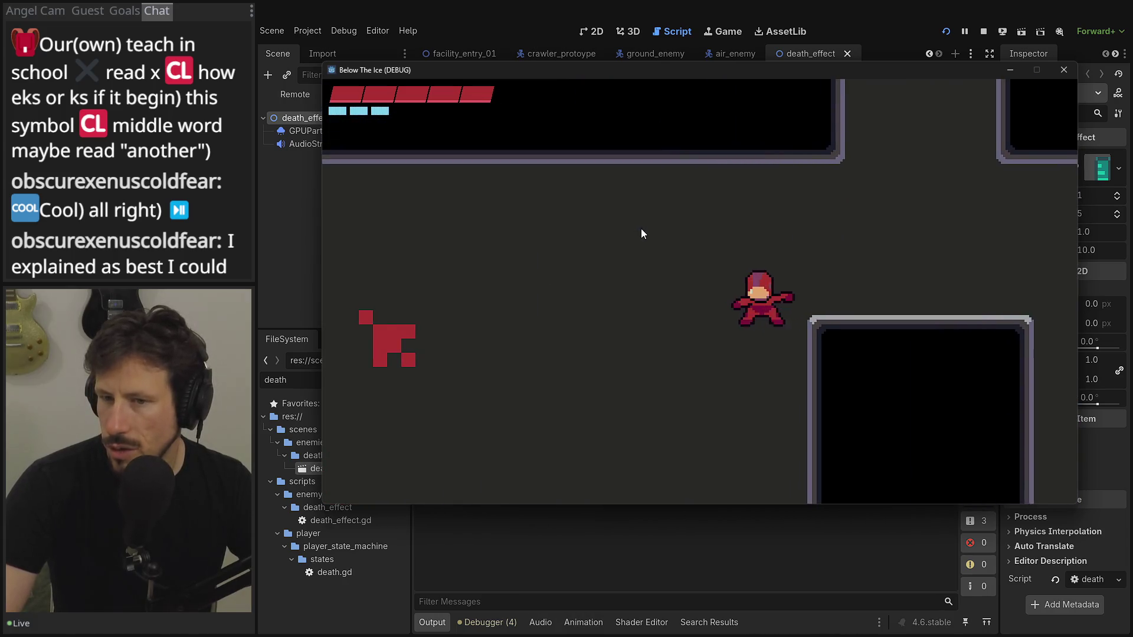
key(space)
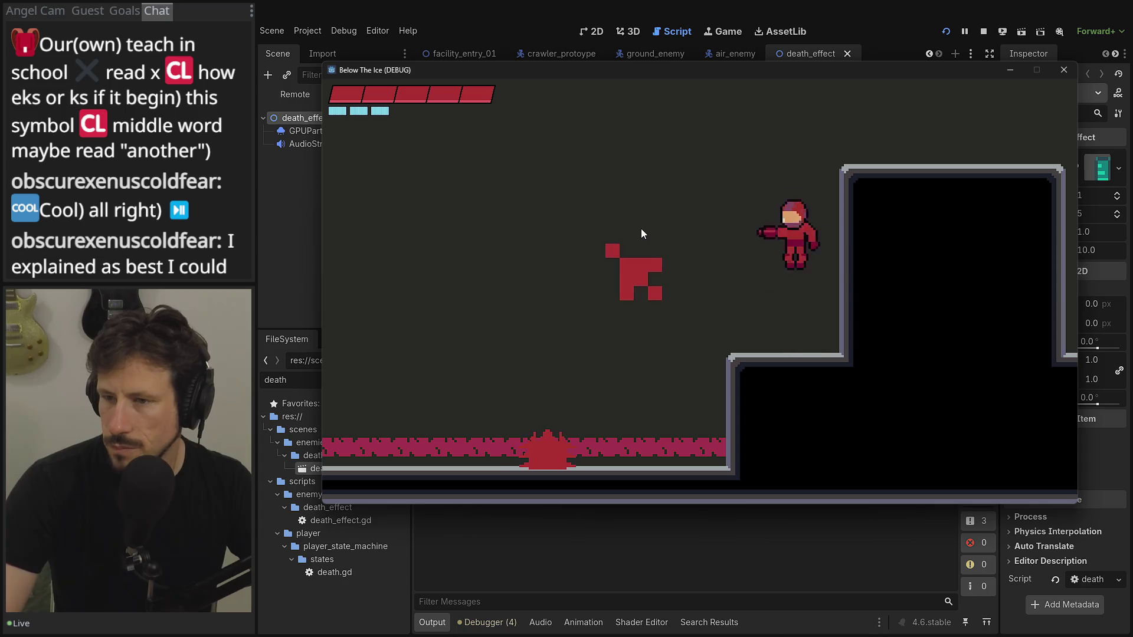
key(x)
key(space)
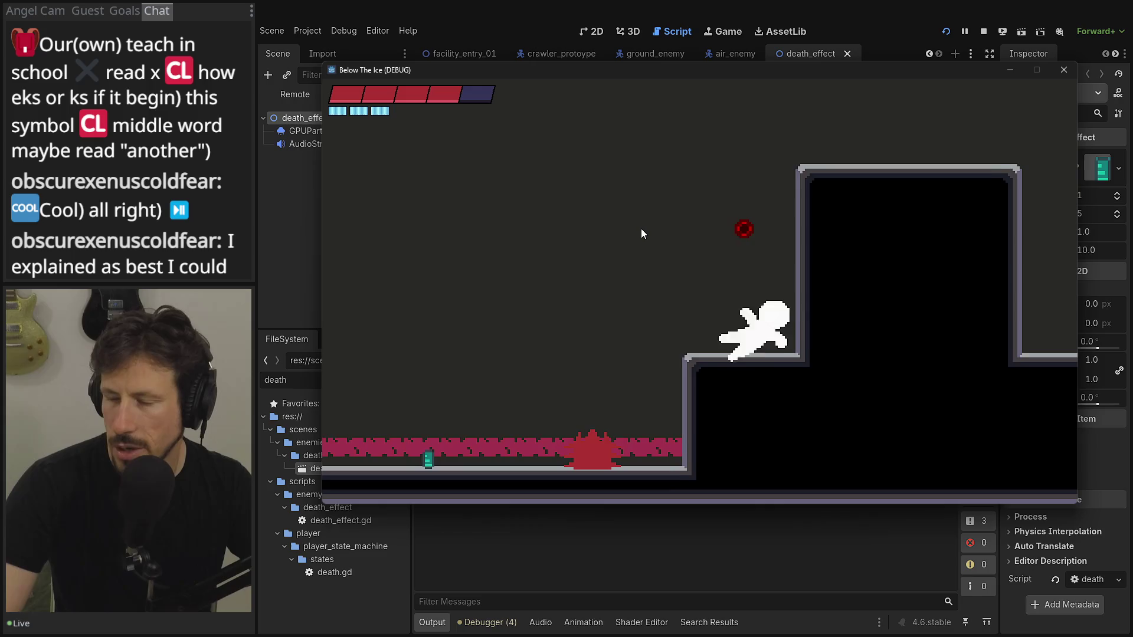
key(space)
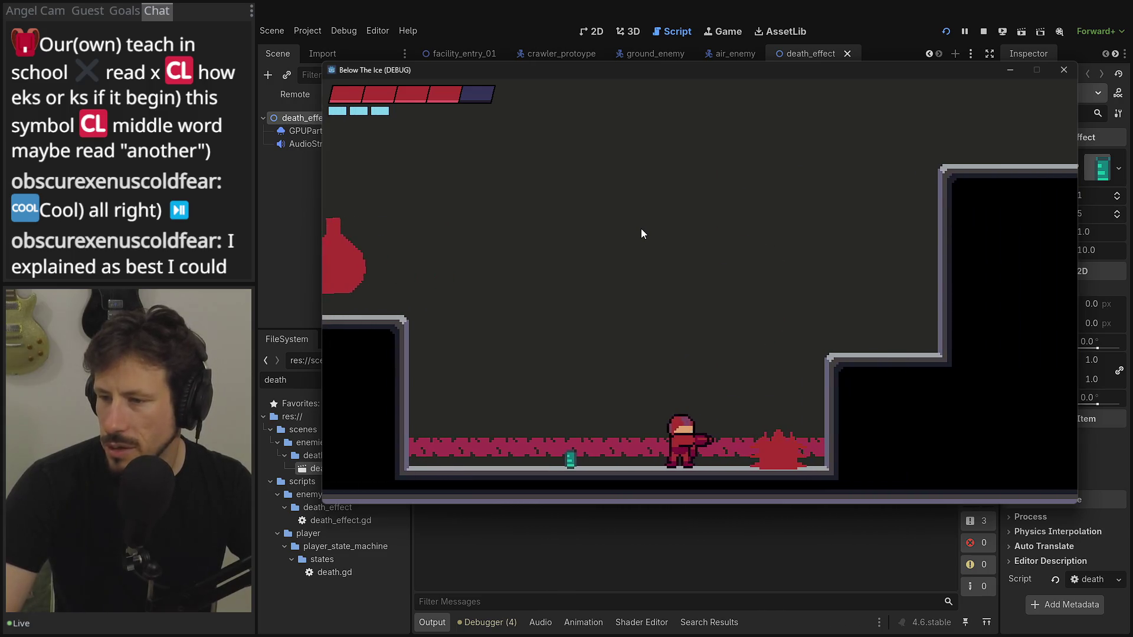
Collect the dropped currency pickups near the regenerate door and shoot another enemy.
key(Left)
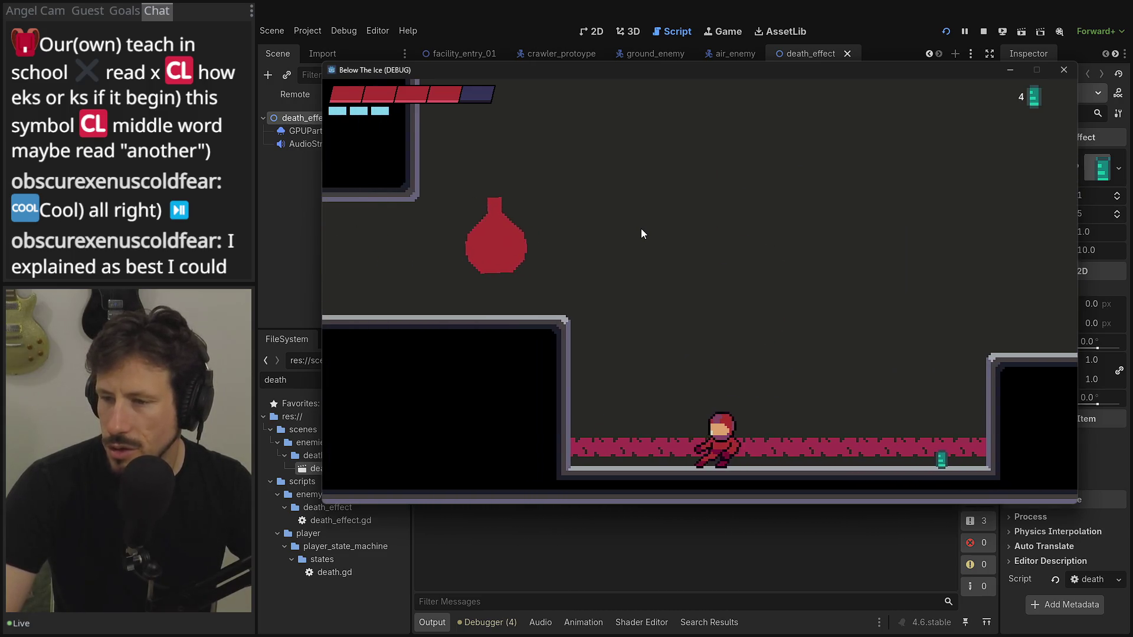
key(Right)
key(space)
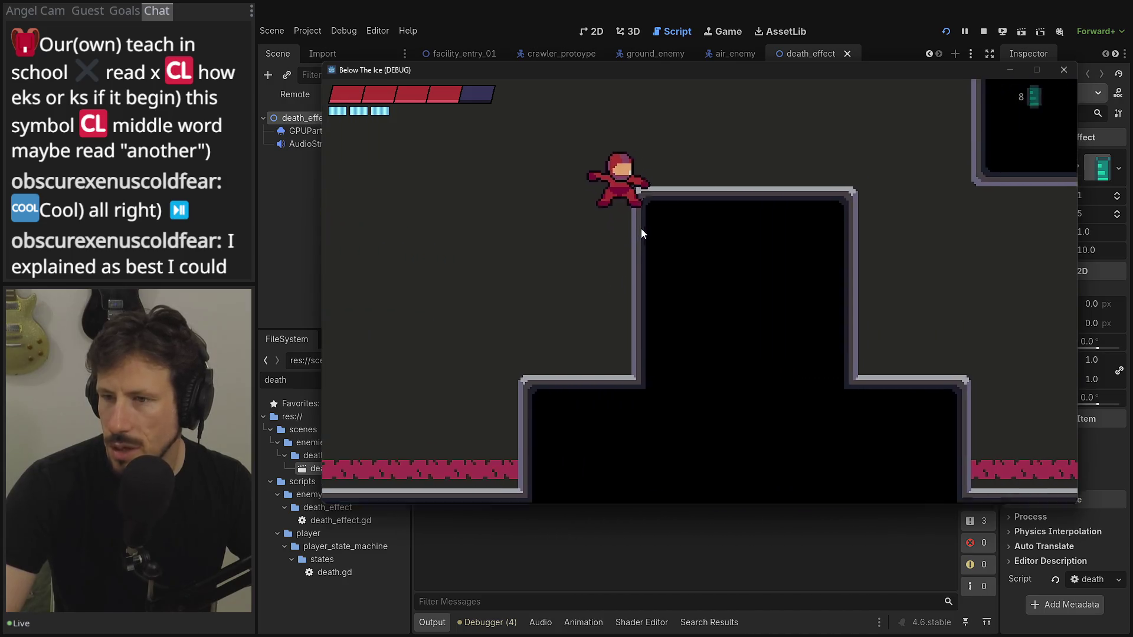
key(Left)
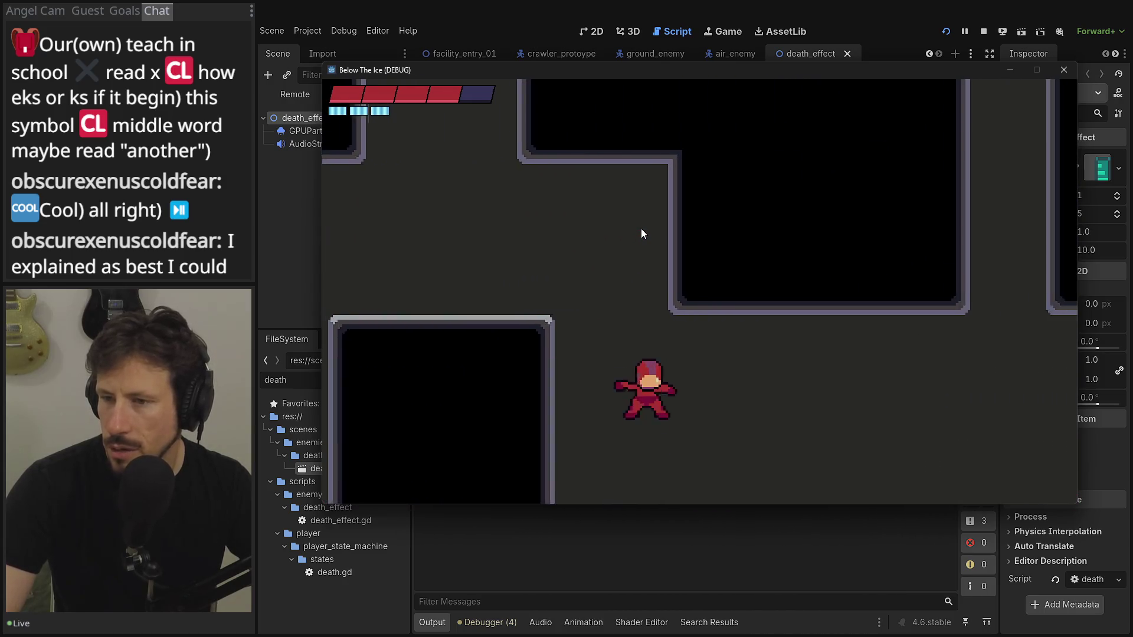
key(Right)
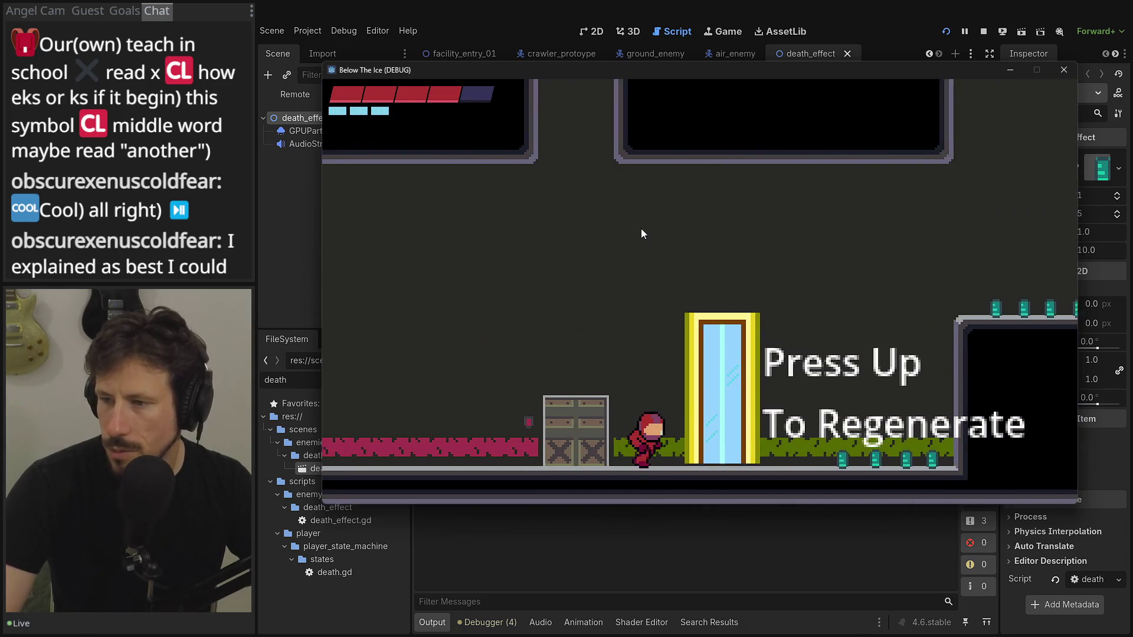
key(space)
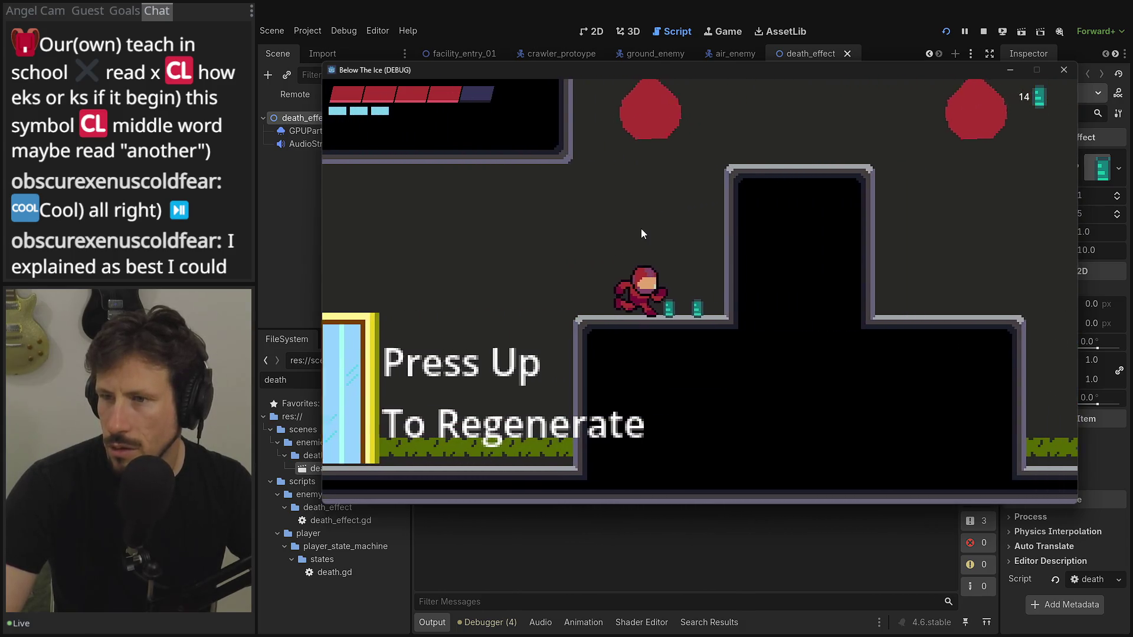
key(space)
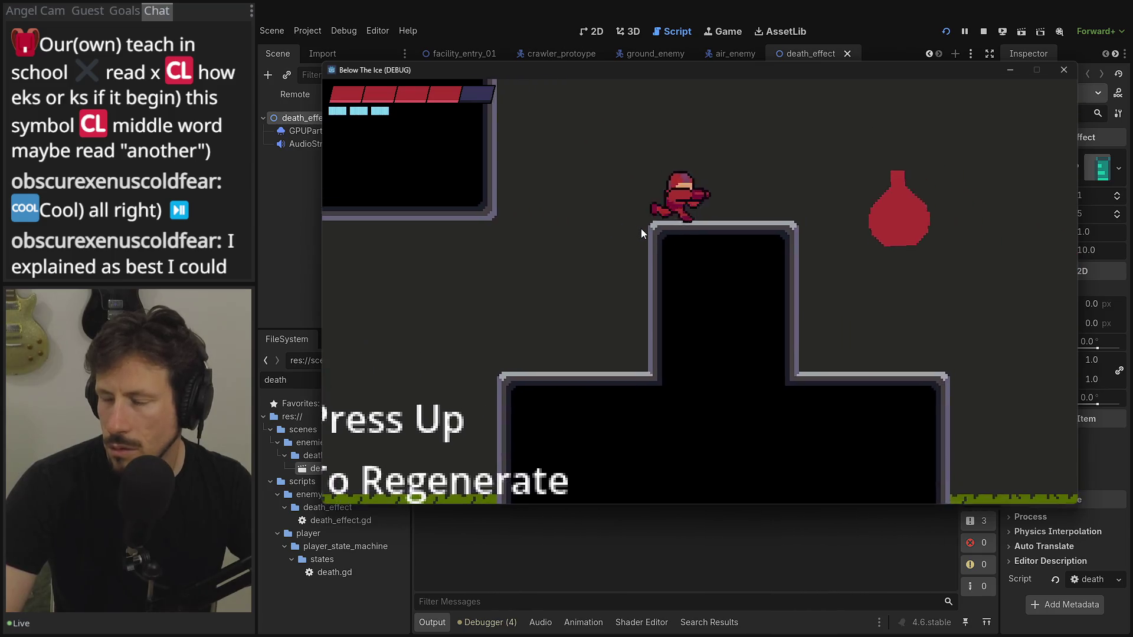
key(Right)
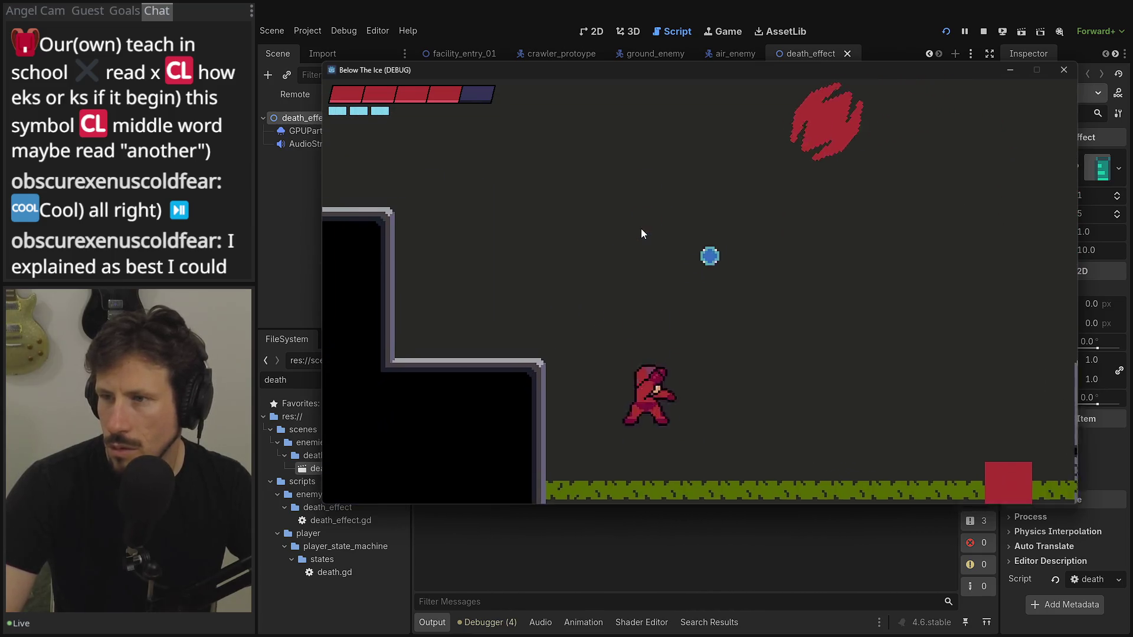
key(Left)
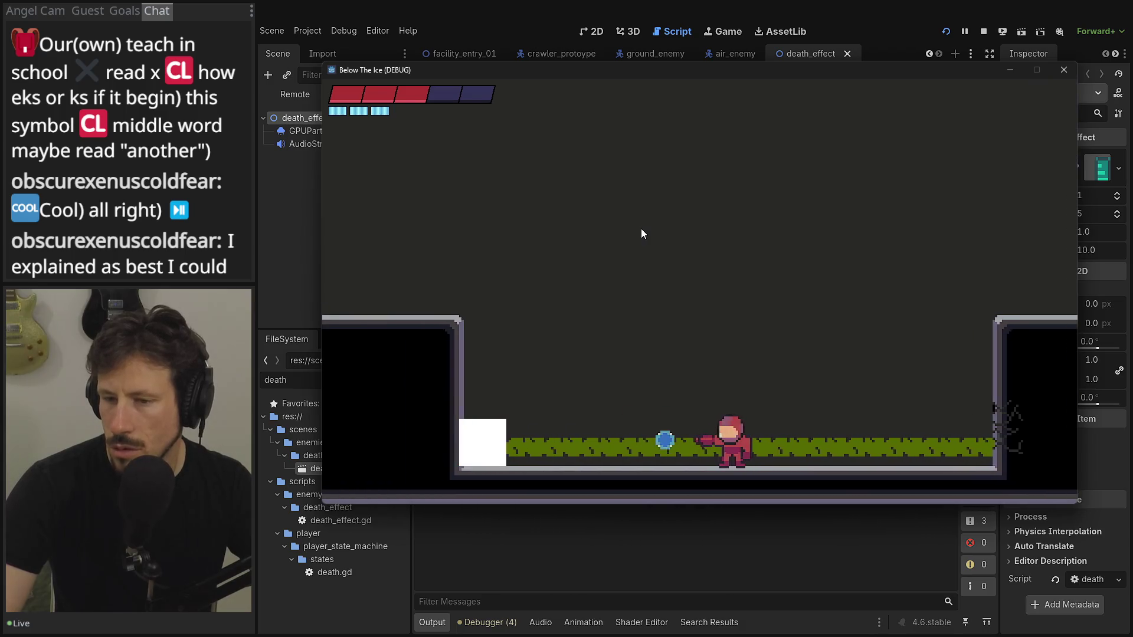
key(Left)
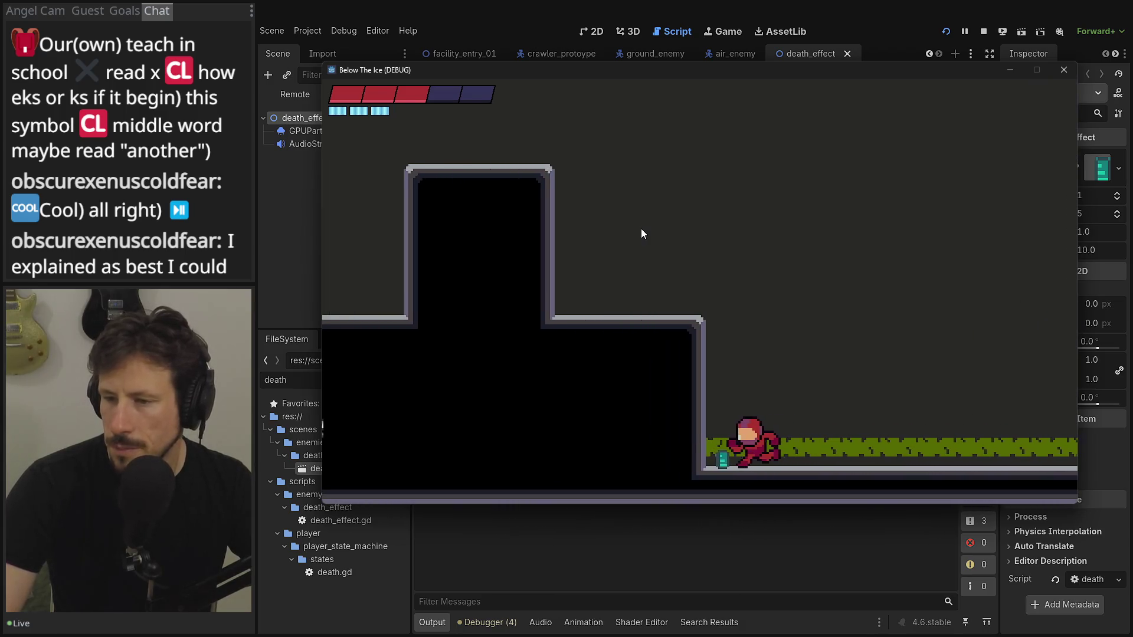
key(Left)
Stop the running game, save, and review the apply_central_impulse call on line 28.
click(1063, 69)
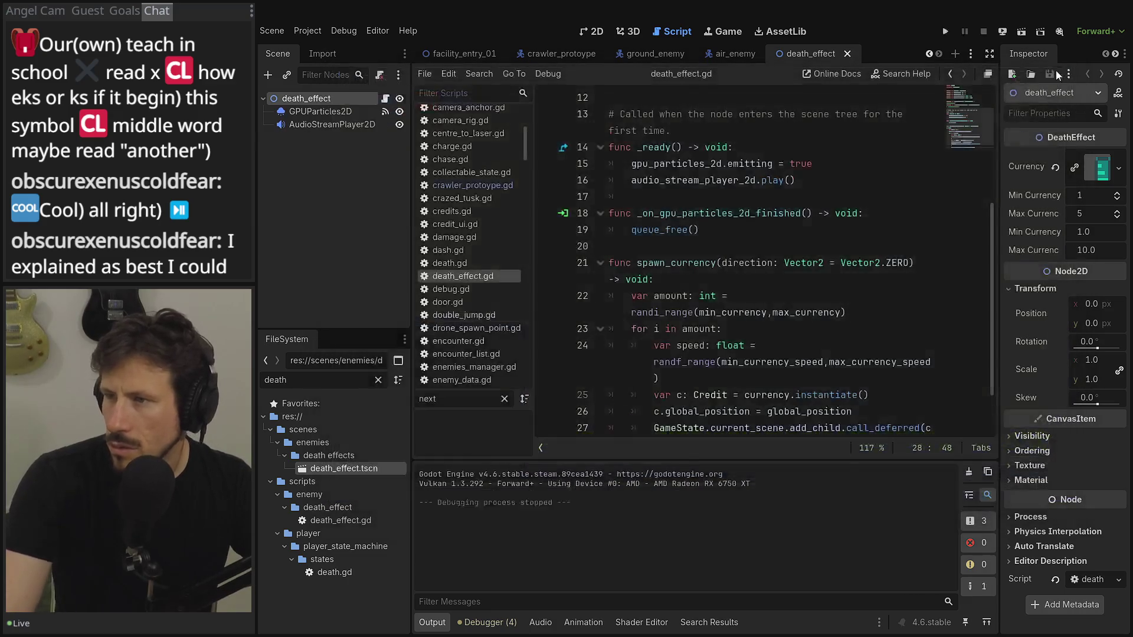
key(ctrl+s)
scroll(807, 298, down, 2)
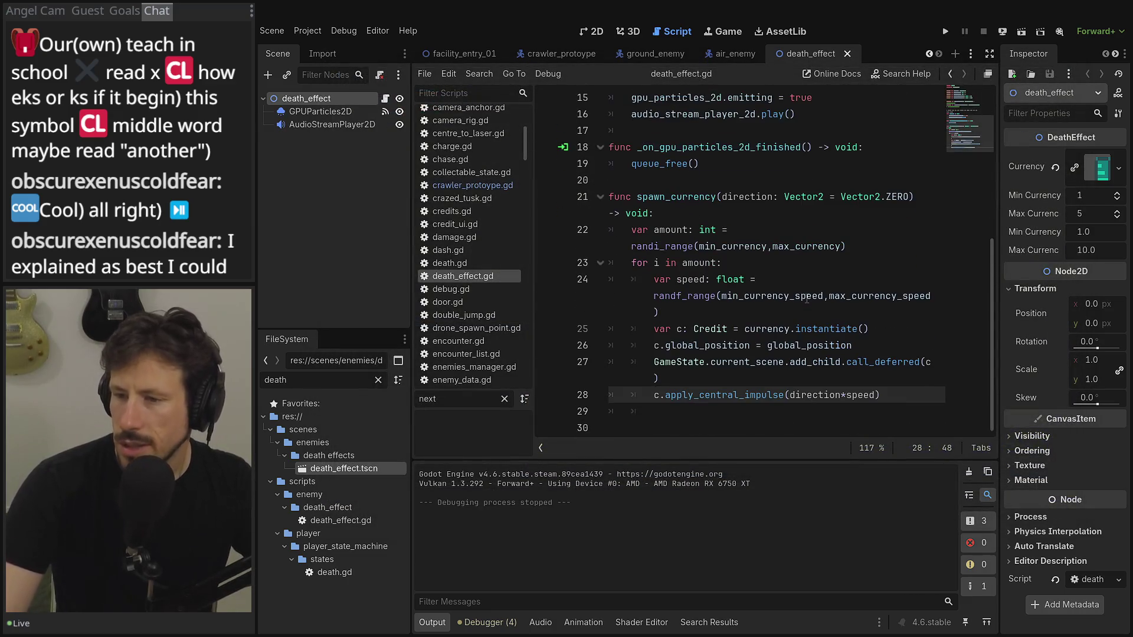
double_click(742, 395)
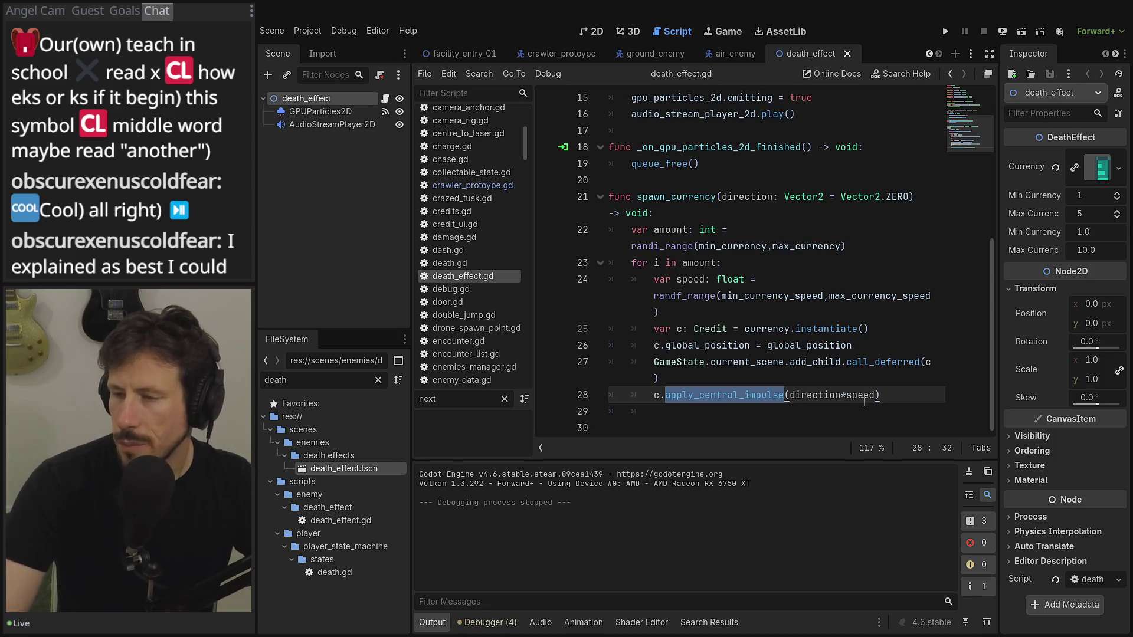
scroll(771, 319, up, 5)
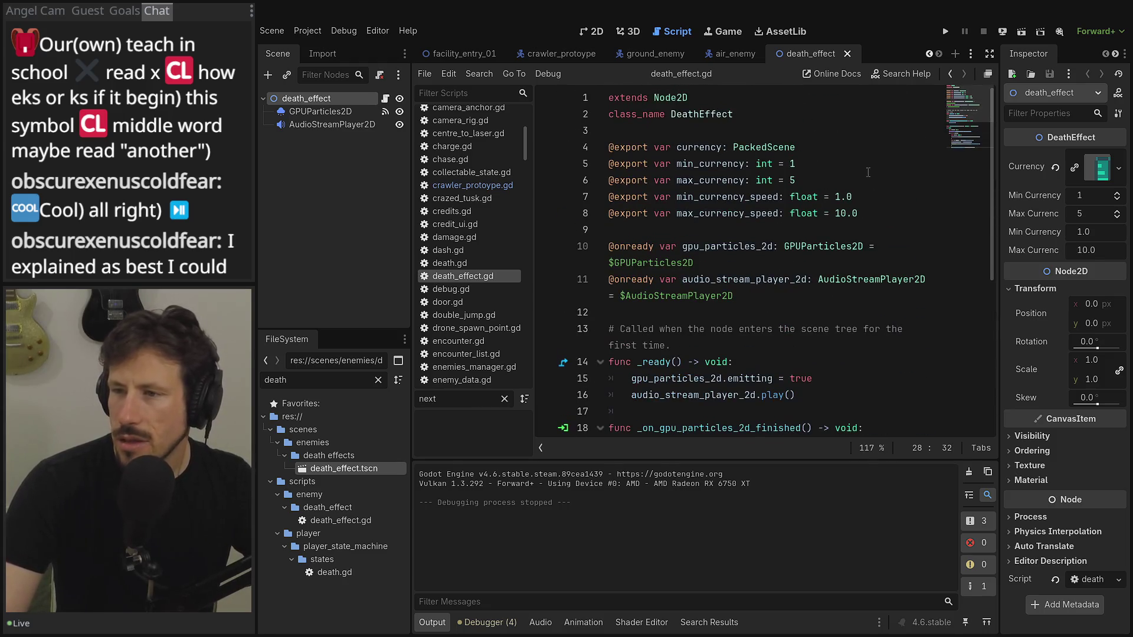
Set min_currency_speed to 100.0 and max_currency_speed to 300.0 in death_effect.gd and save.
click(838, 197)
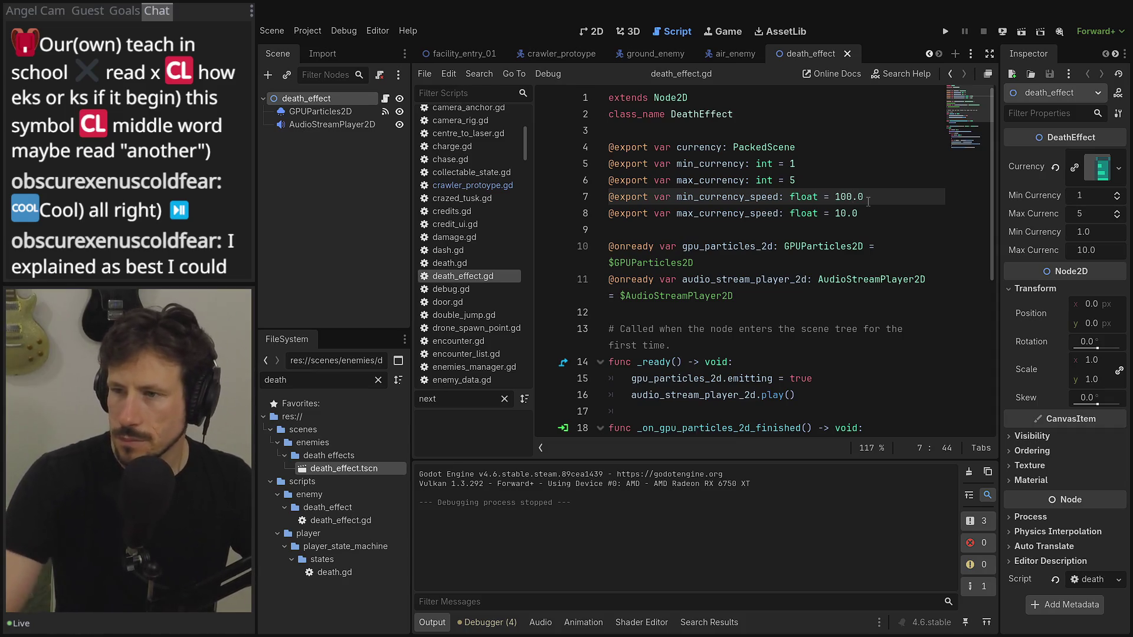
key(Down)
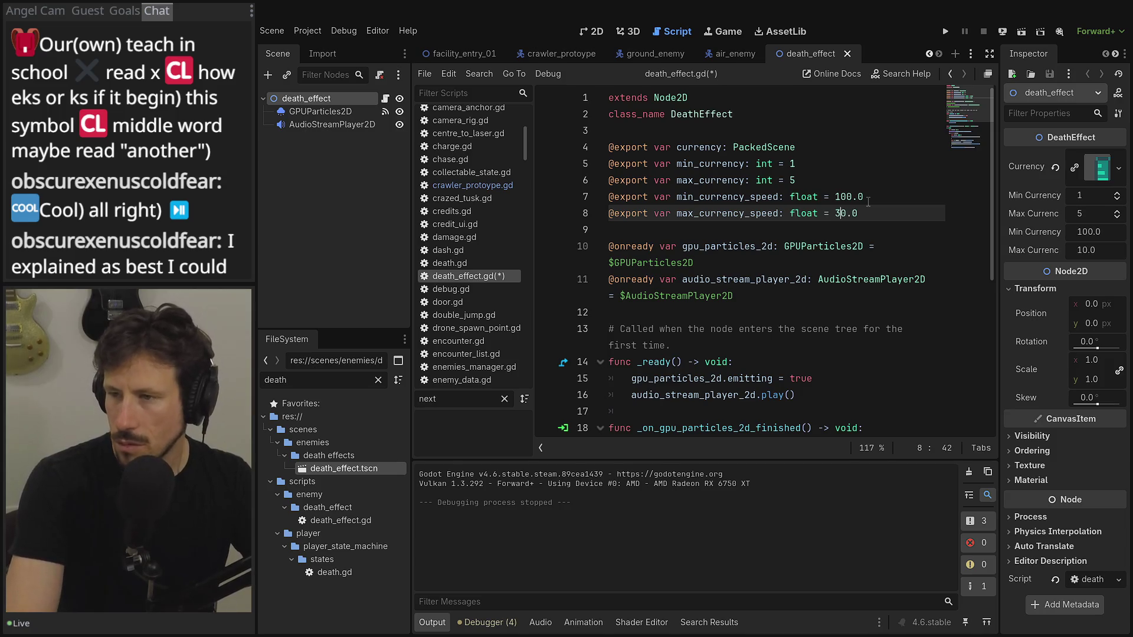
key(ctrl+s)
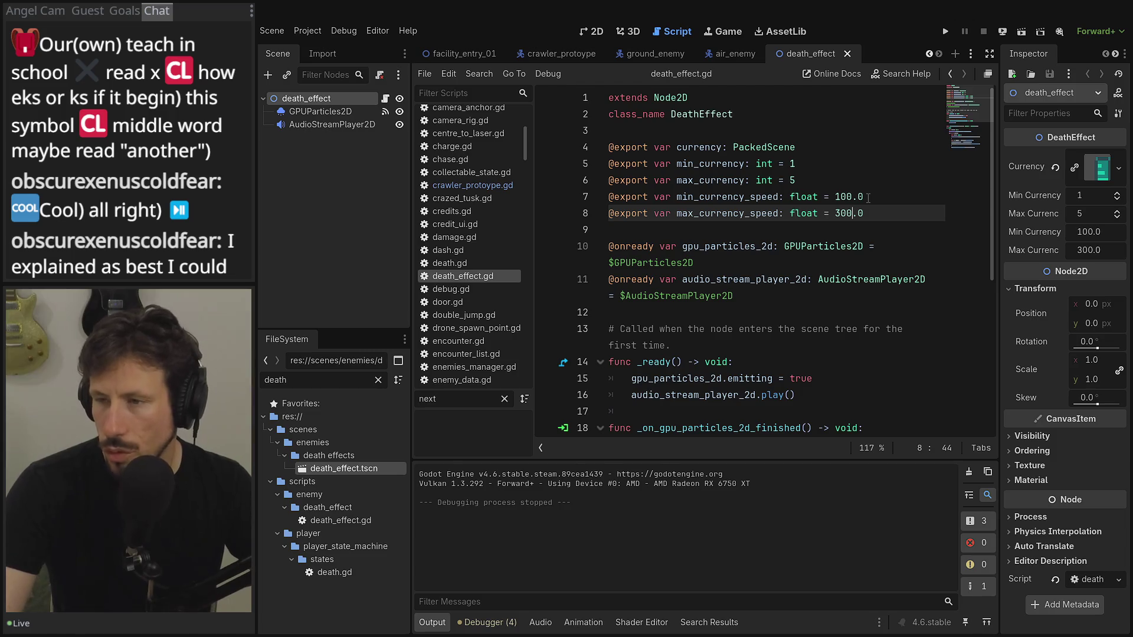
scroll(840, 193, down, 5)
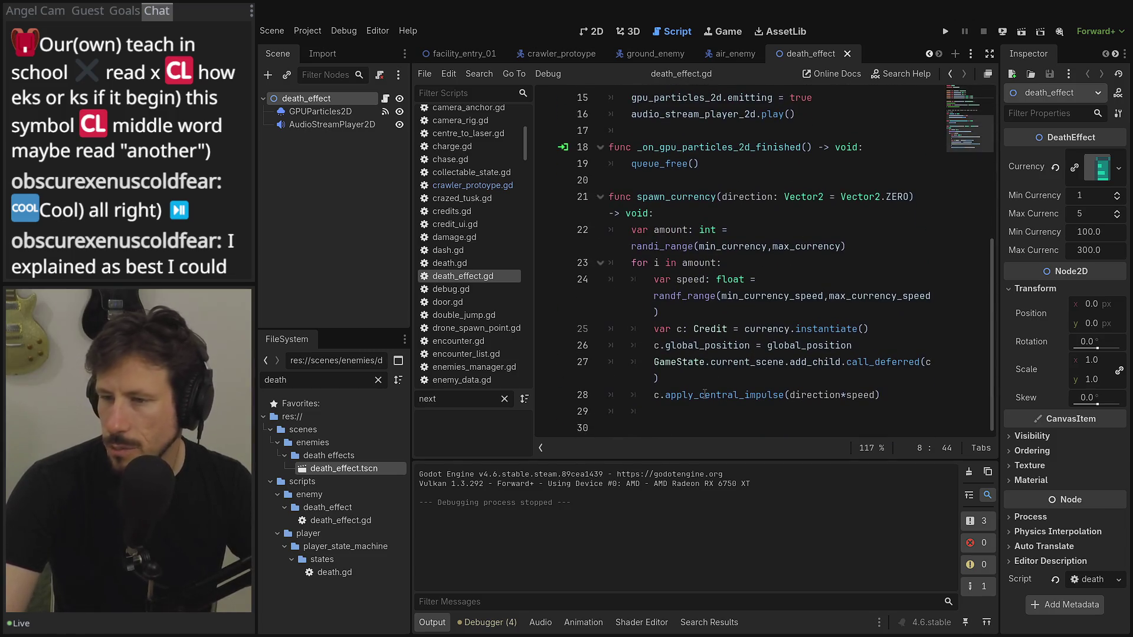
double_click(704, 394)
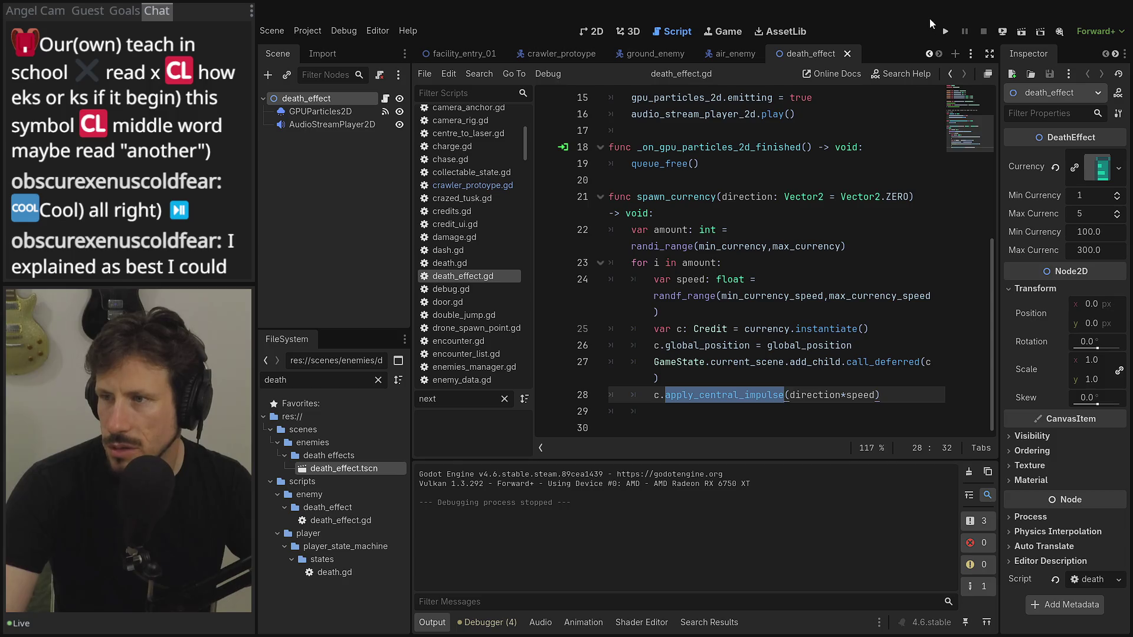
Launch the game, bring its window into view, and regenerate the player at the glowing door.
click(945, 32)
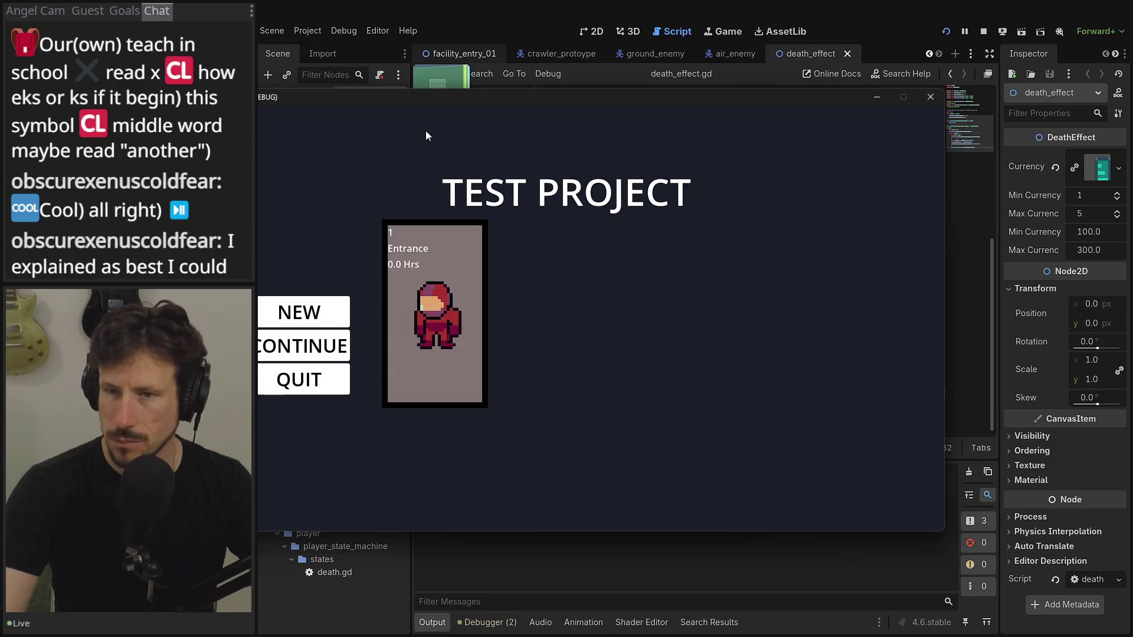
drag(472, 101, 588, 96)
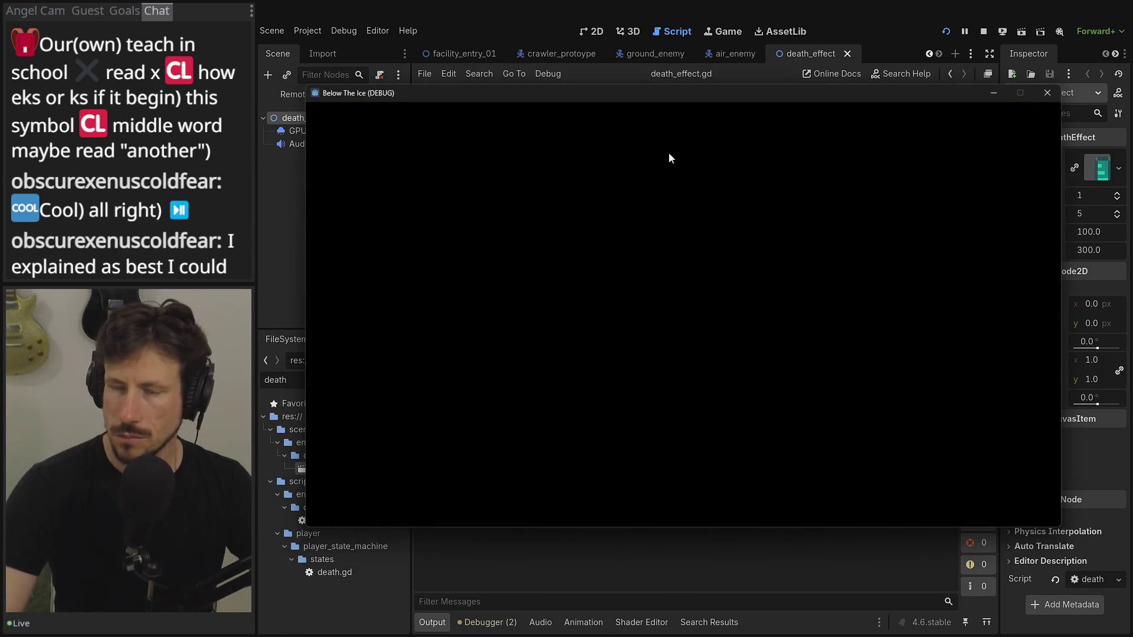
key(Left)
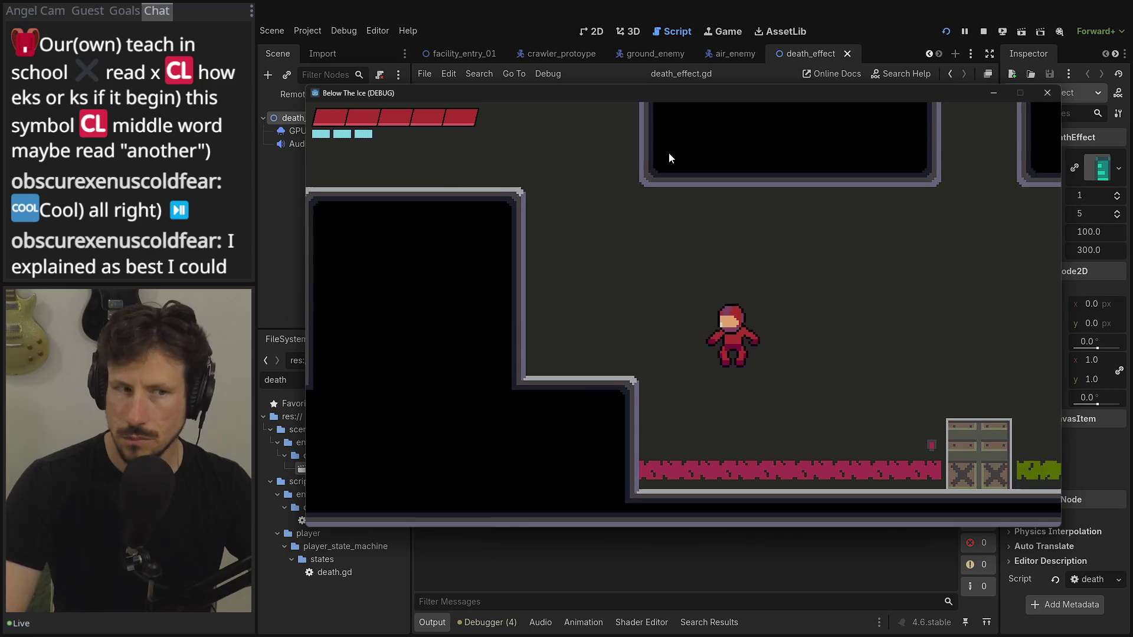
key(space)
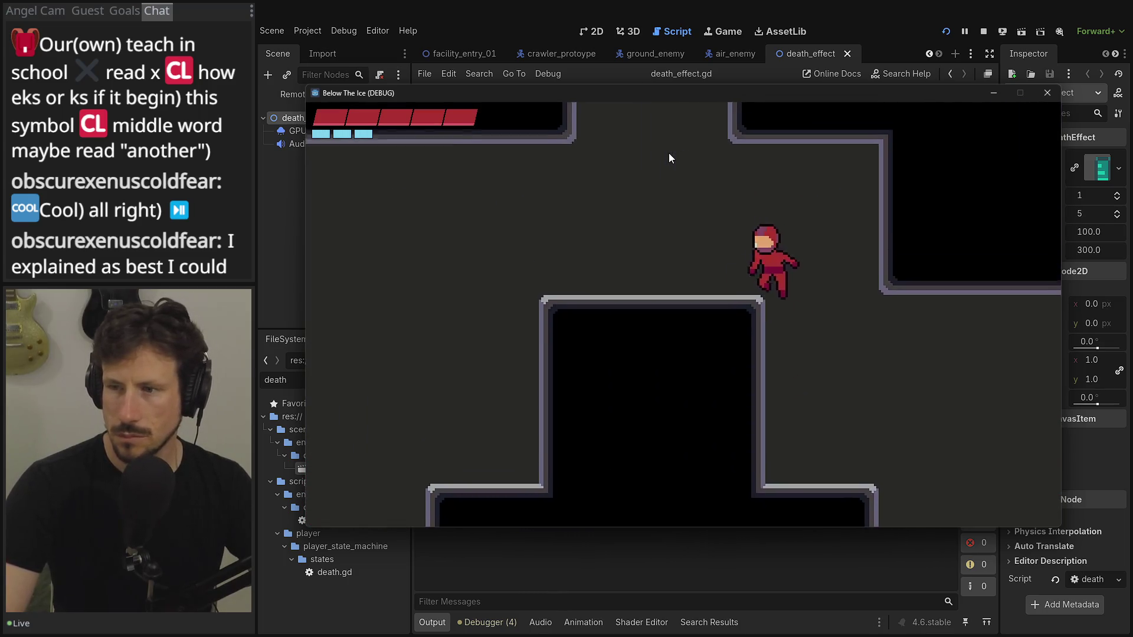
key(Right)
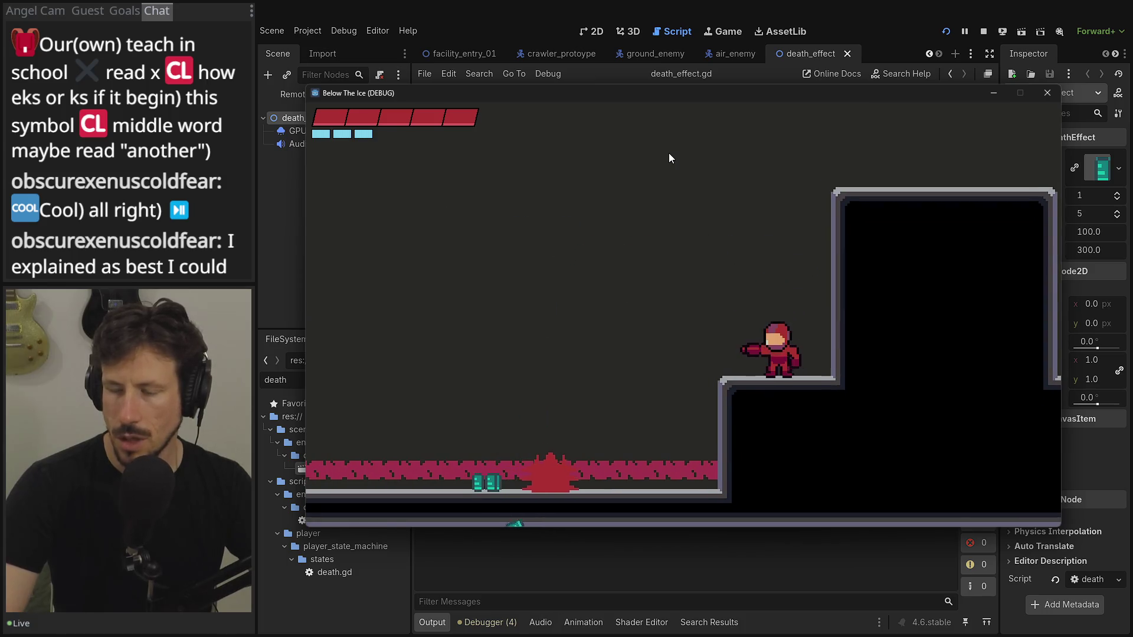
key(Left)
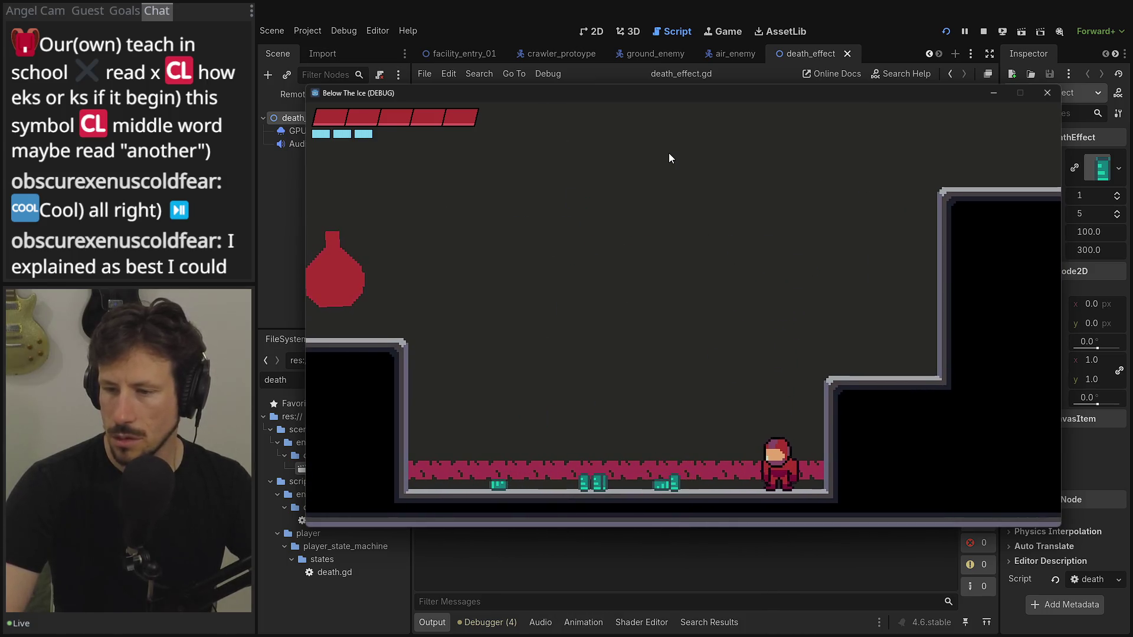
key(Left)
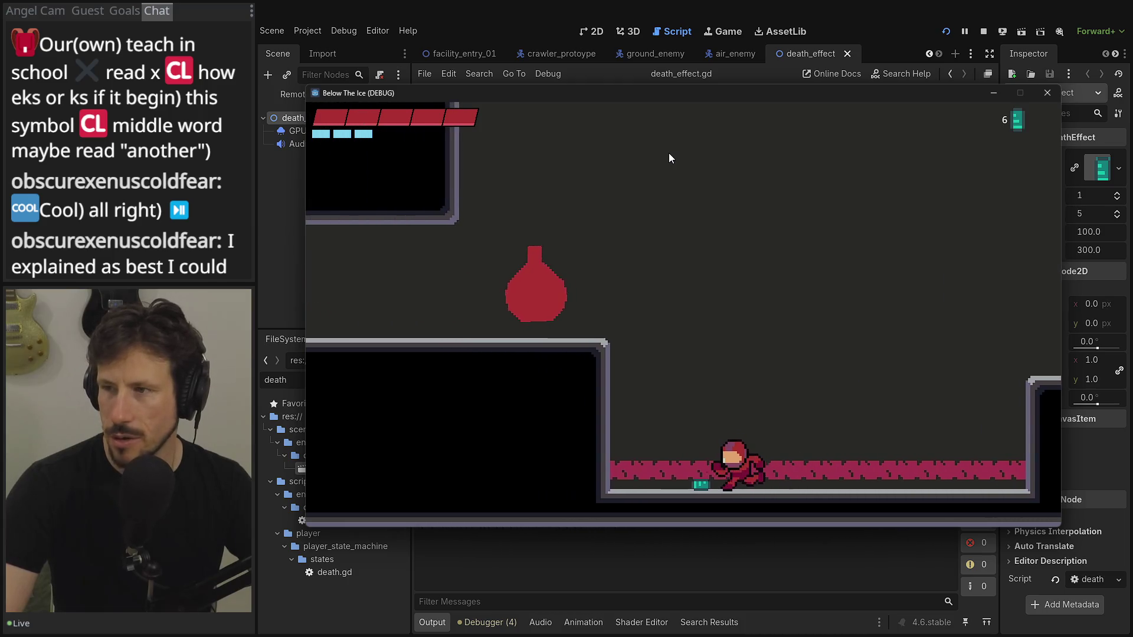
key(Right)
key(space)
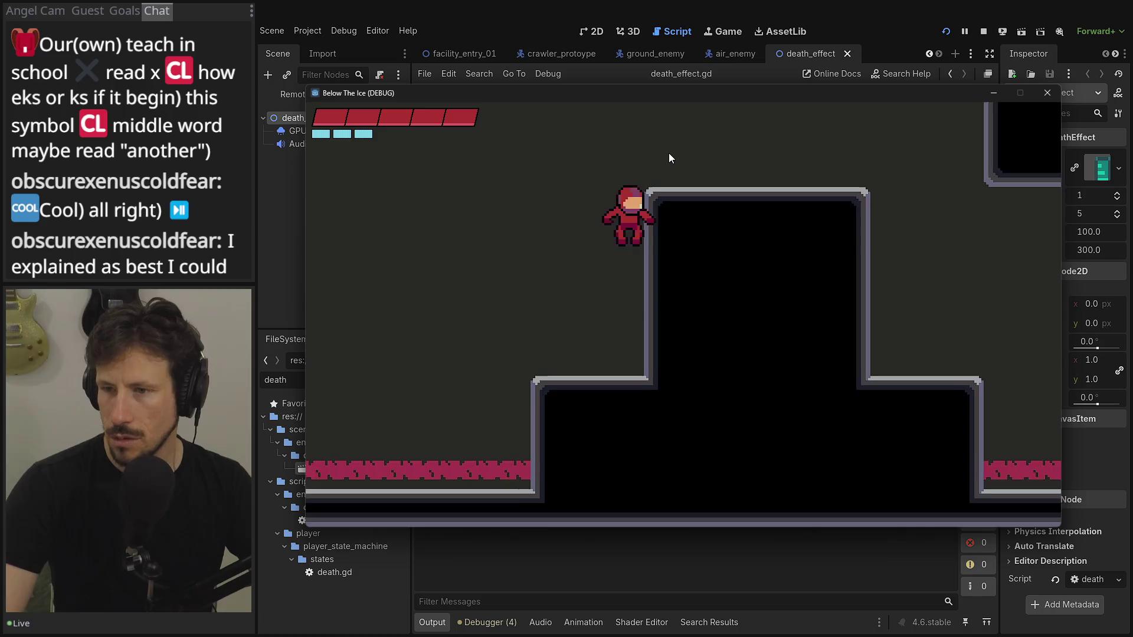
key(space)
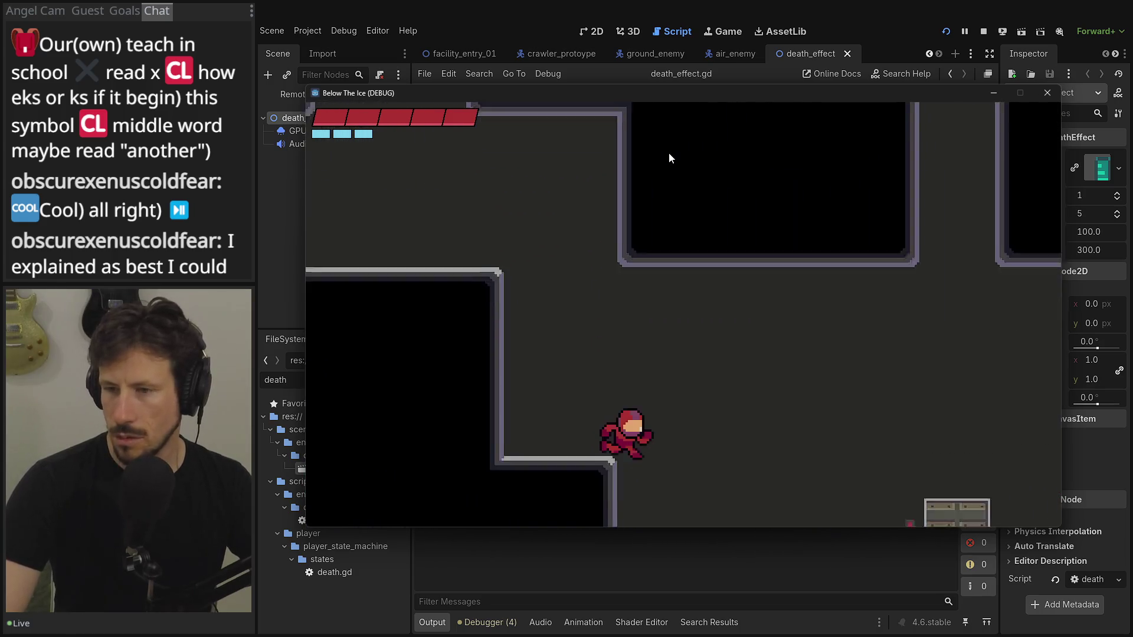
key(Right)
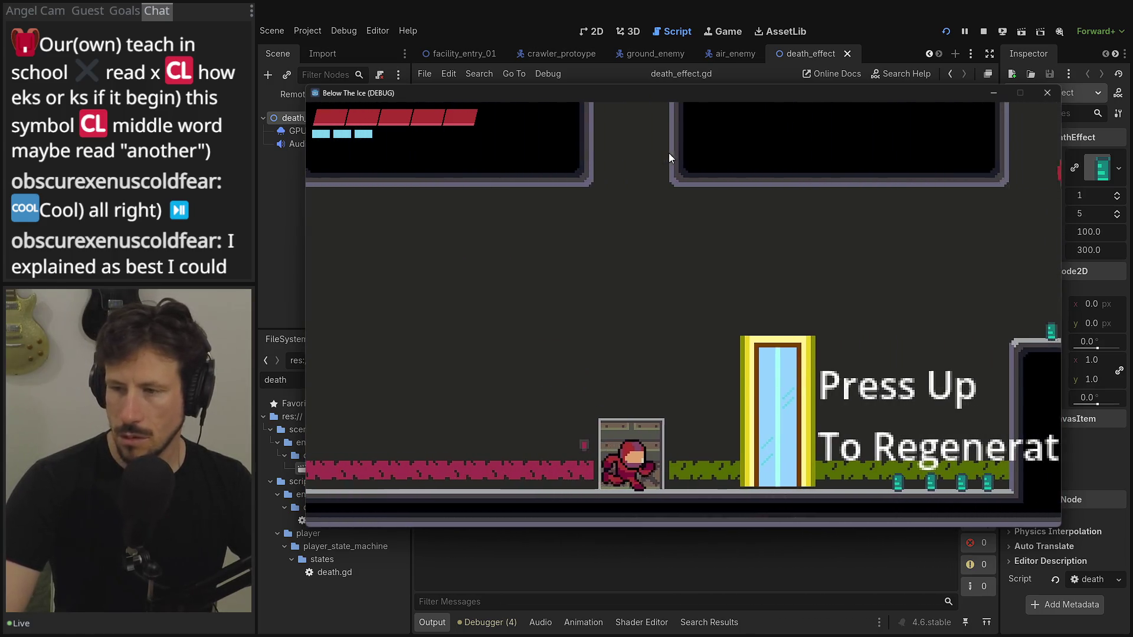
key(Up)
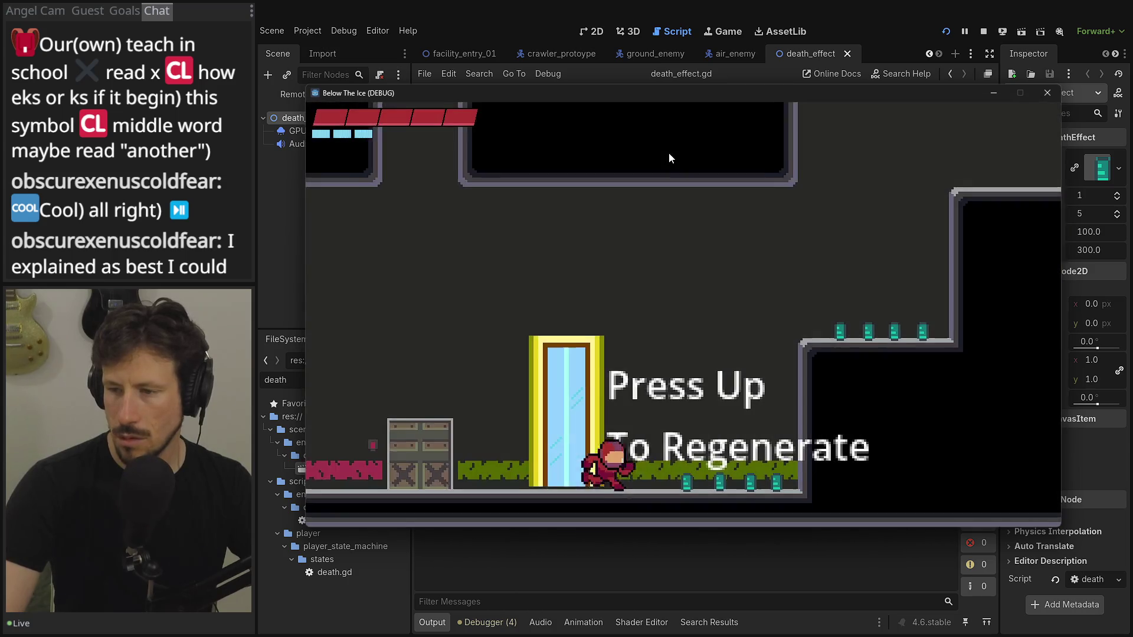
Run and jump right through the grassy corridor onto the raised ledge.
key(Right)
key(space)
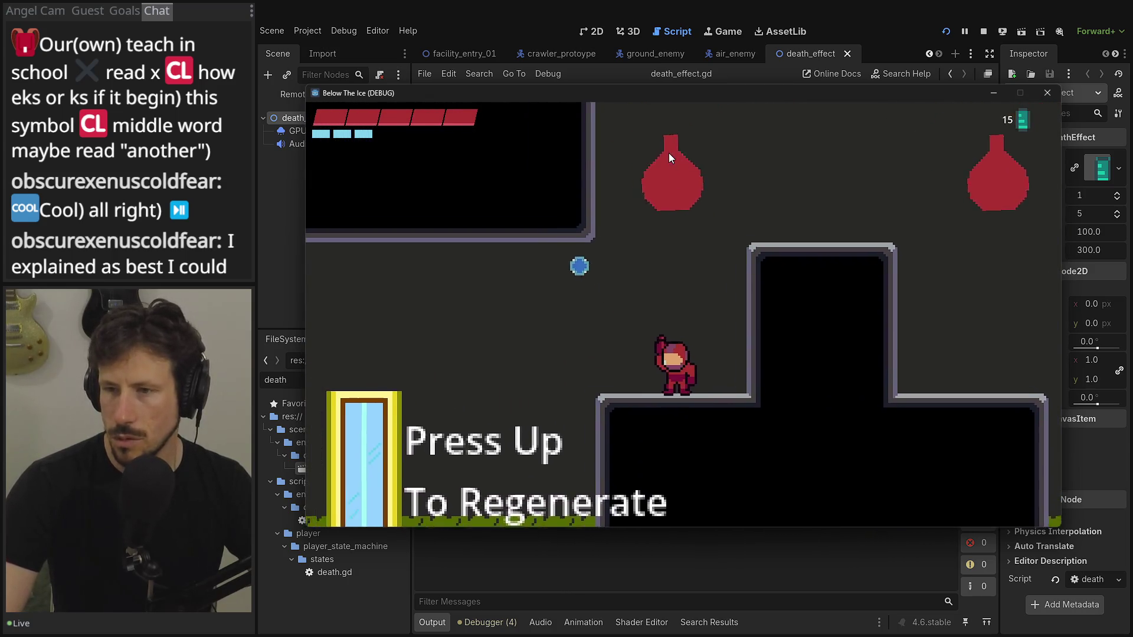
key(Right)
key(space)
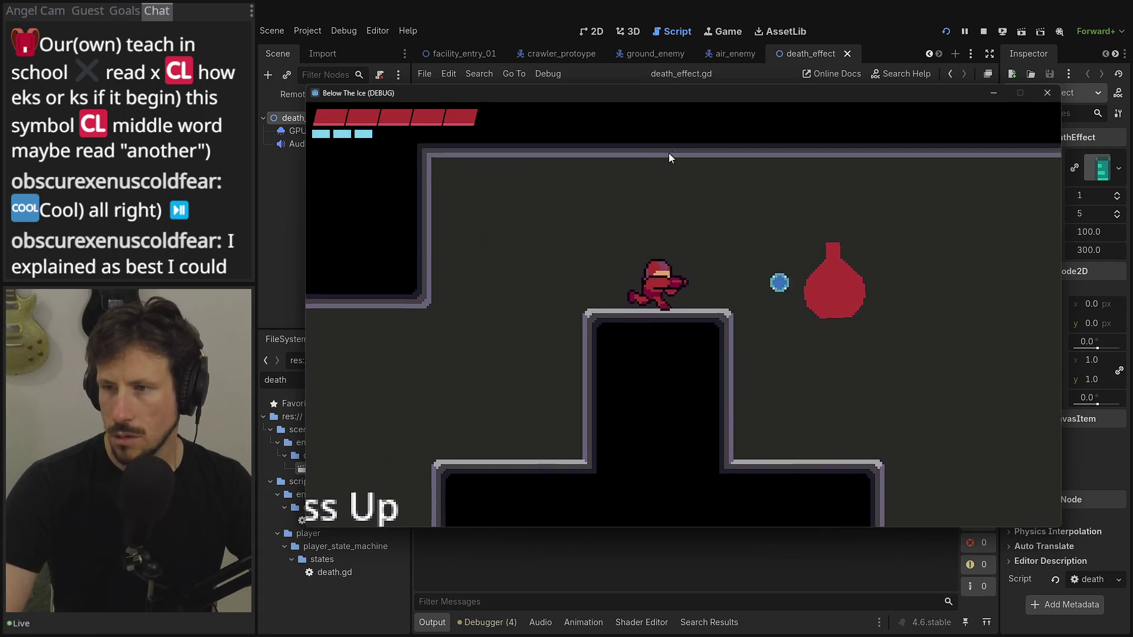
key(Right)
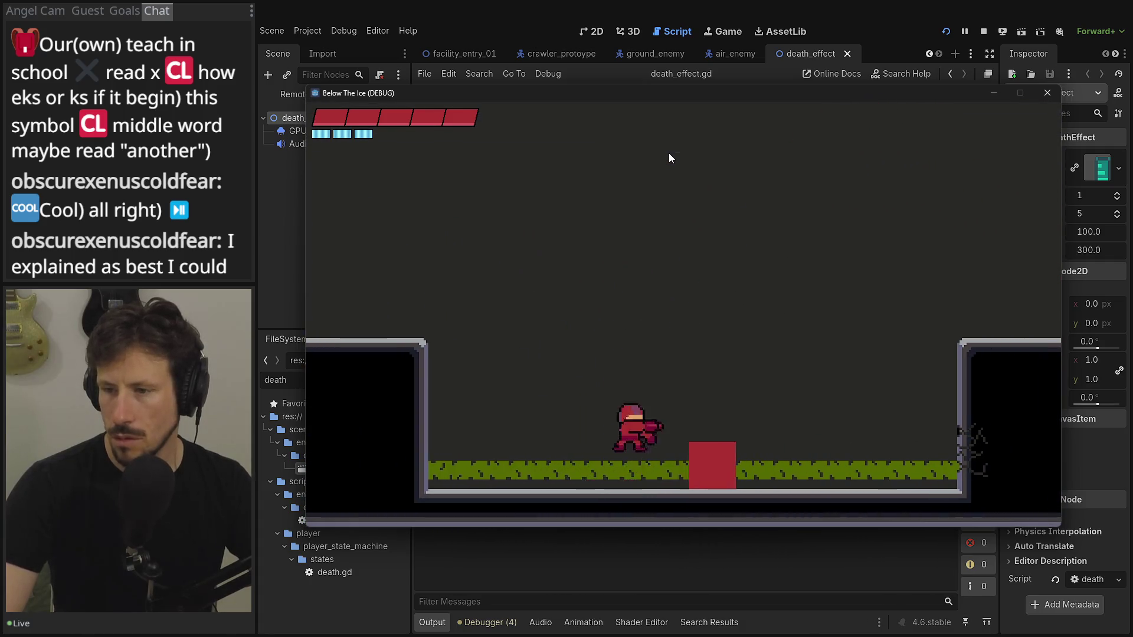
key(Right)
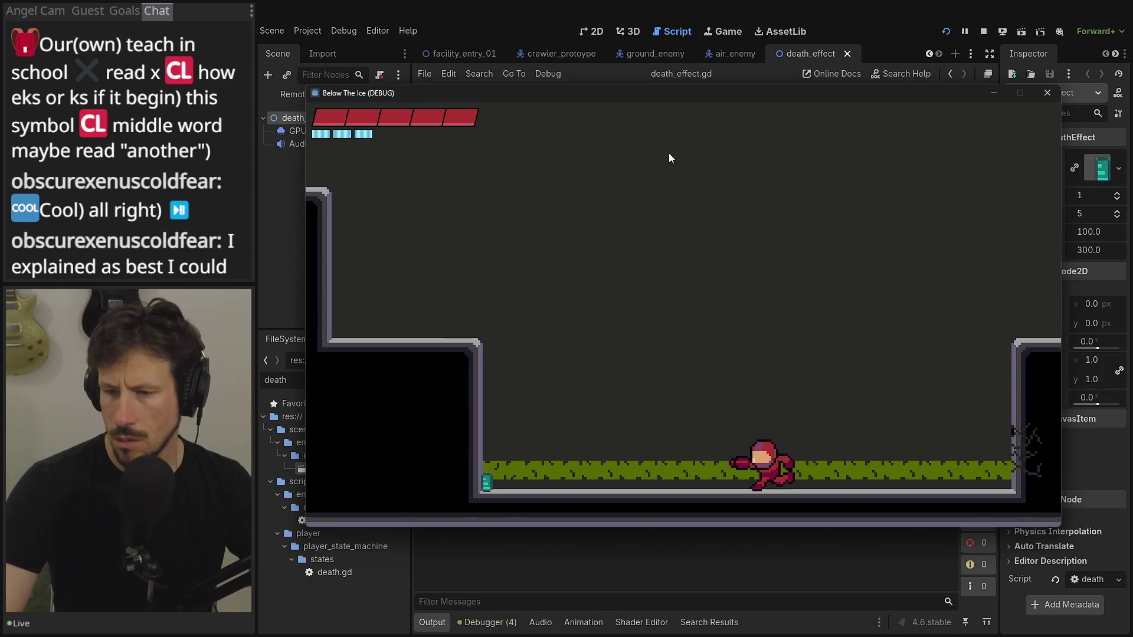
key(Left)
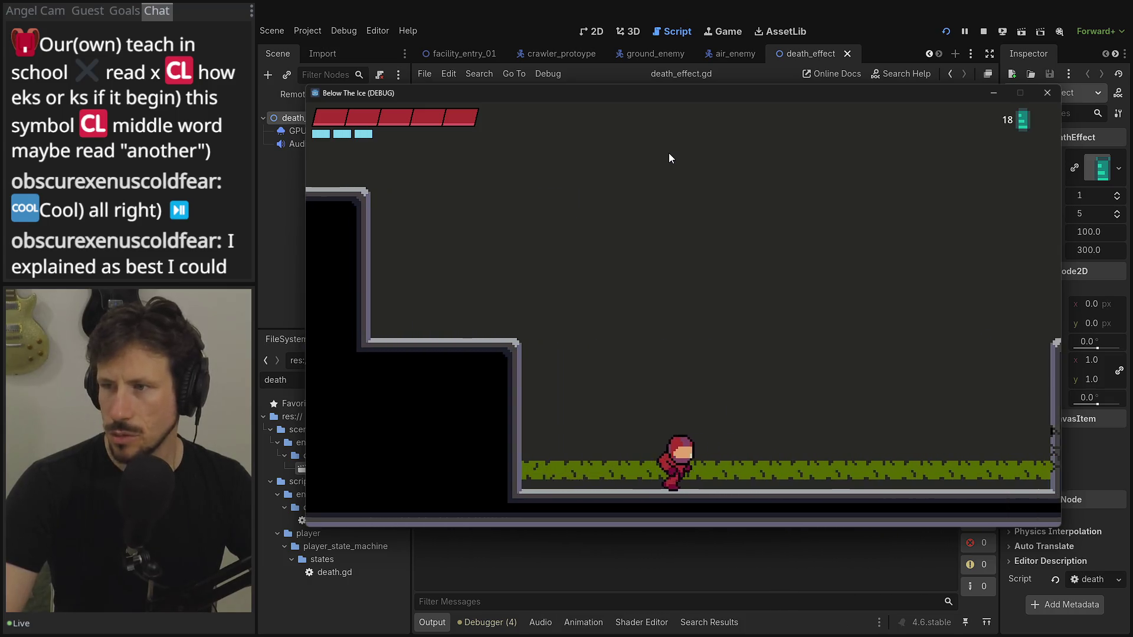
key(Right)
key(space)
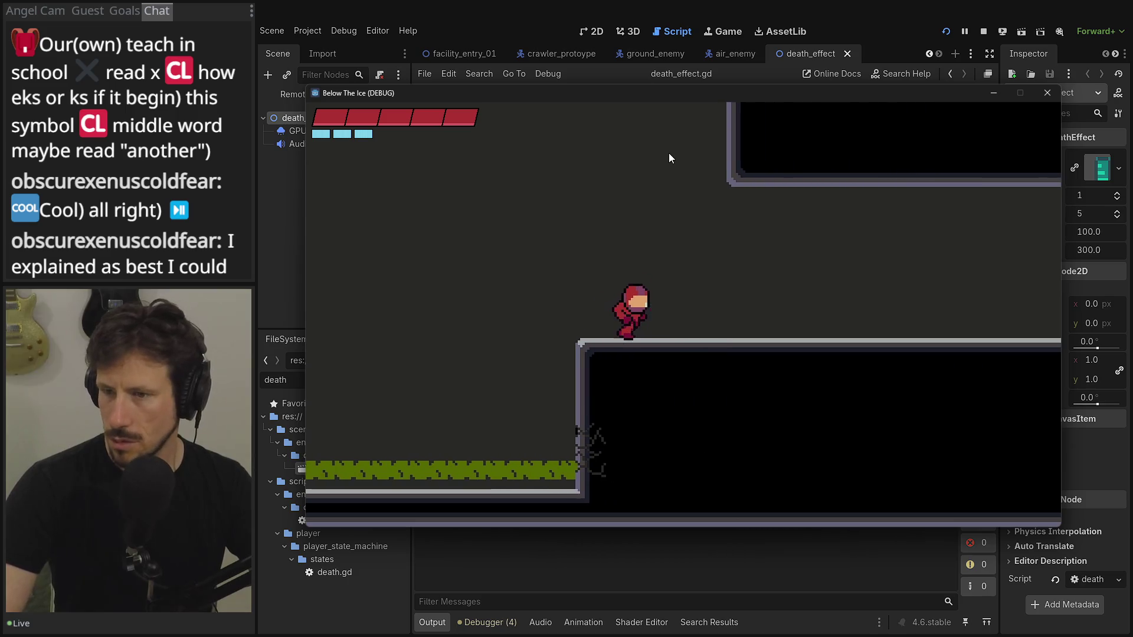
key(Right)
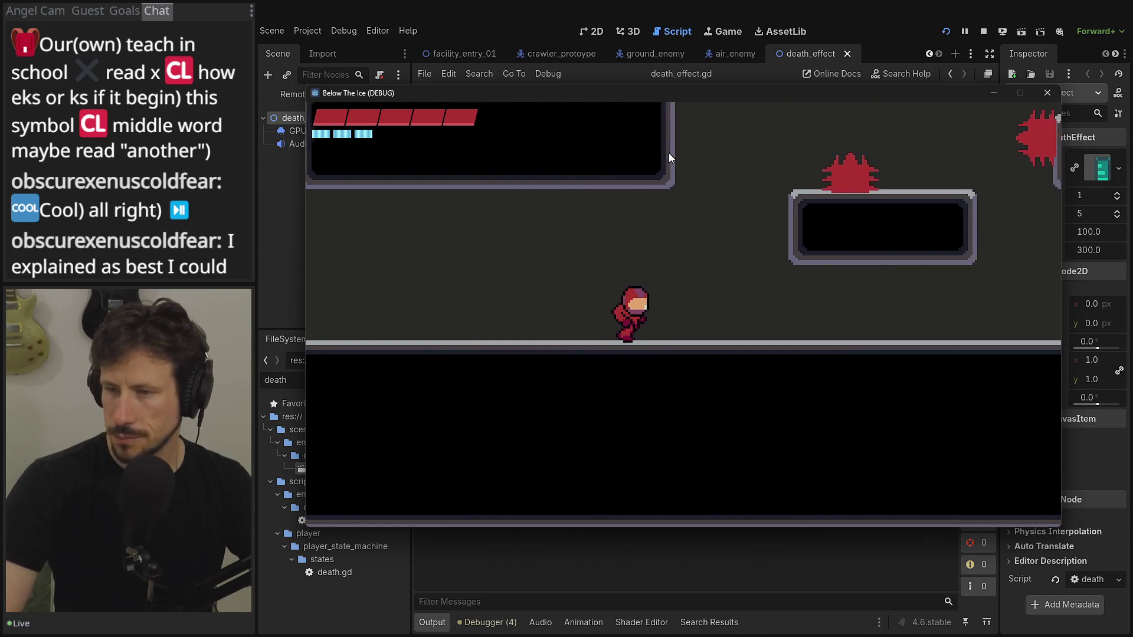
Shoot the enemies ahead until they burst apart, then drop to the lower floor.
key(Right)
key(x)
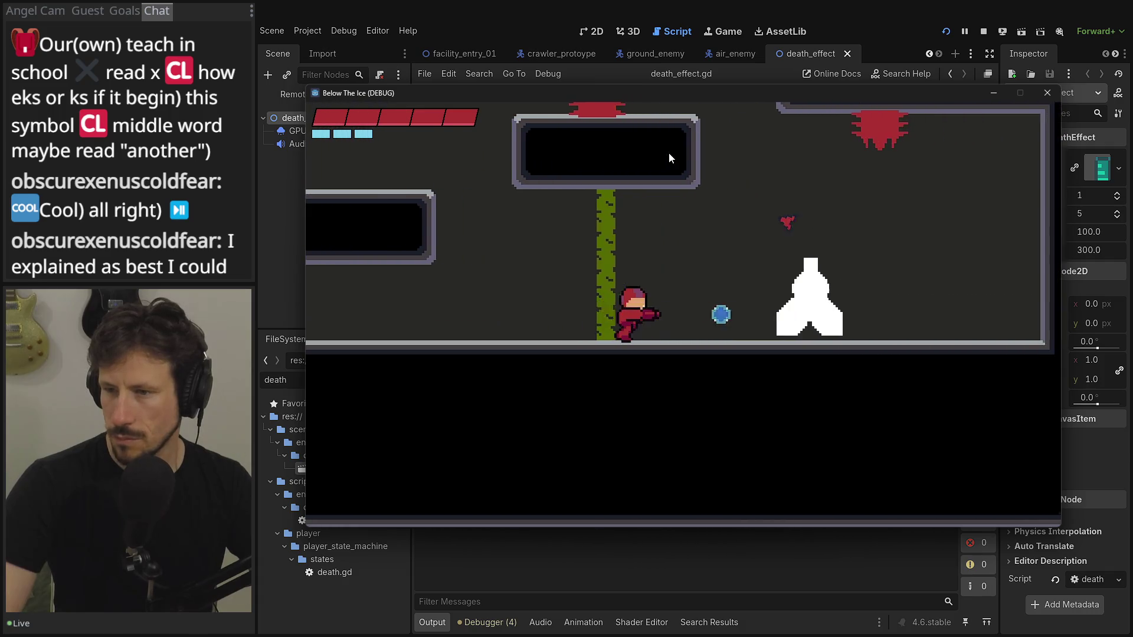
key(Right)
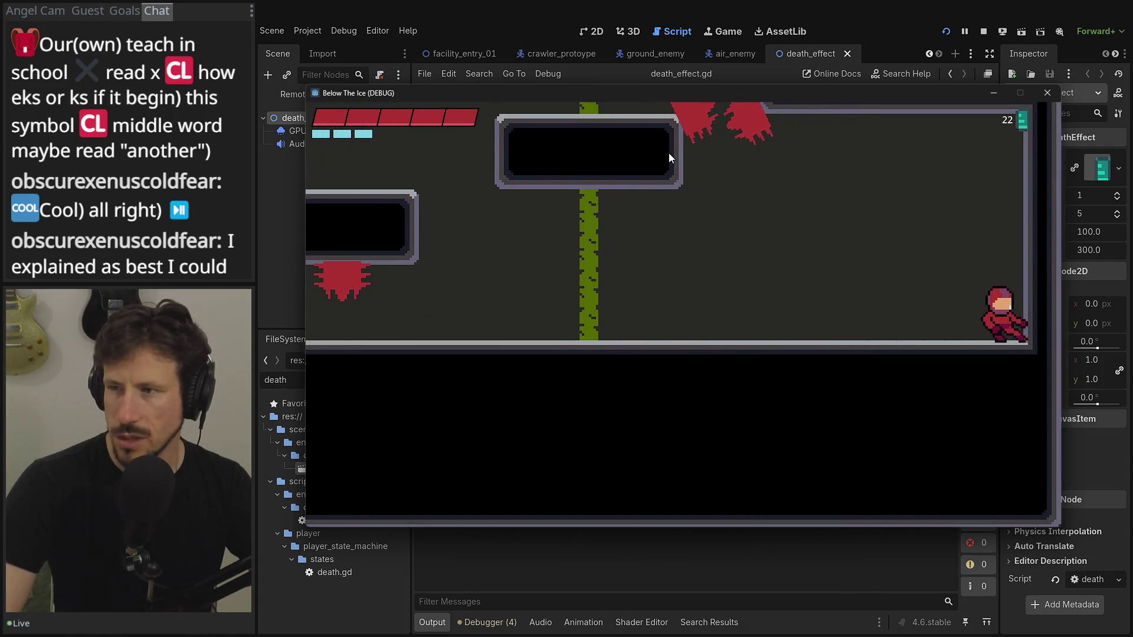
key(Left)
key(Left)
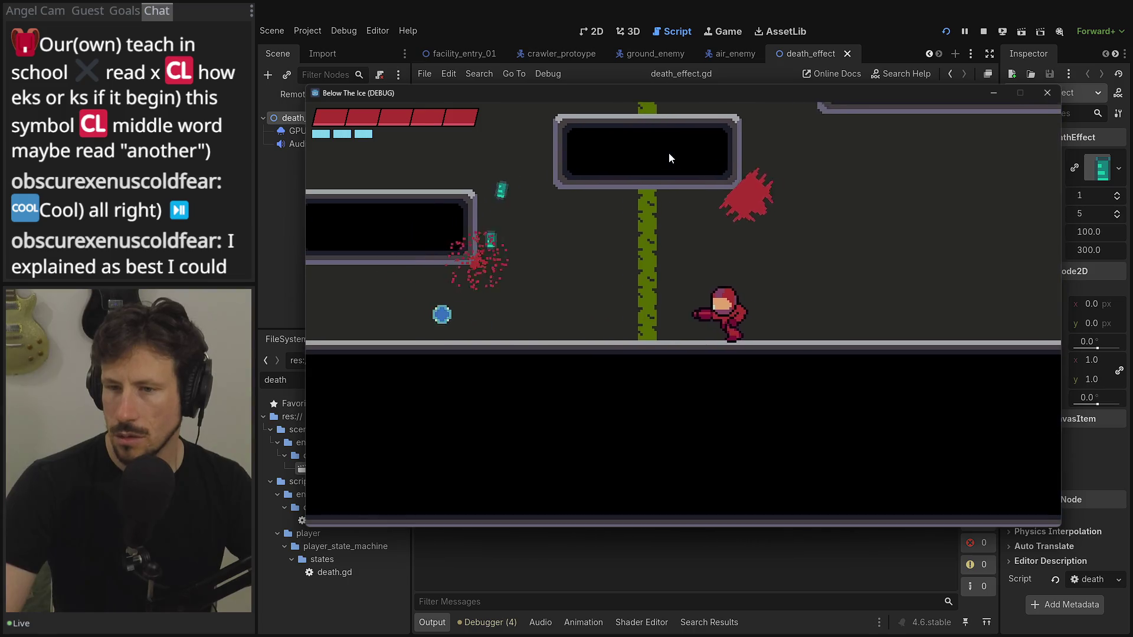
key(Left)
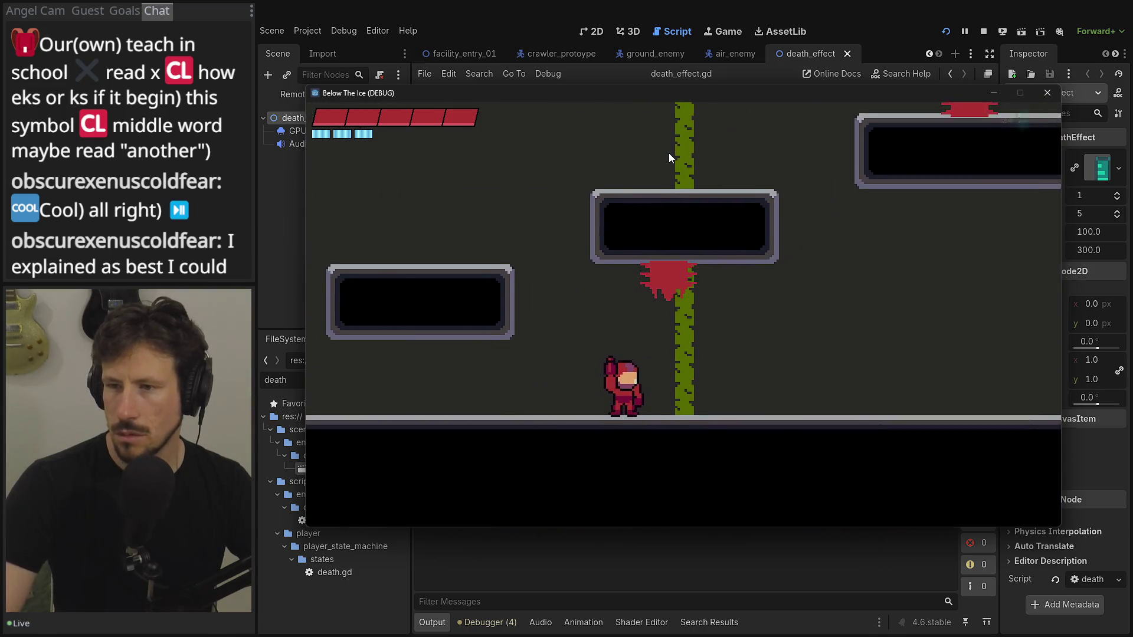
key(Left)
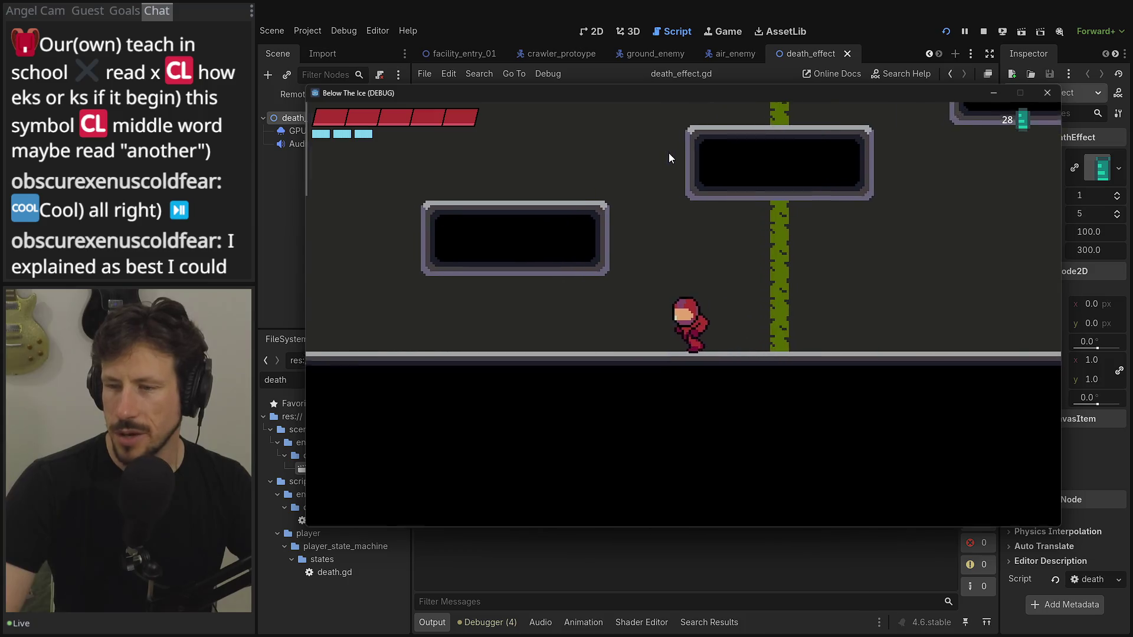
Collect the dropped currency and jump up onto the platform, reaching 30 credits.
key(Right)
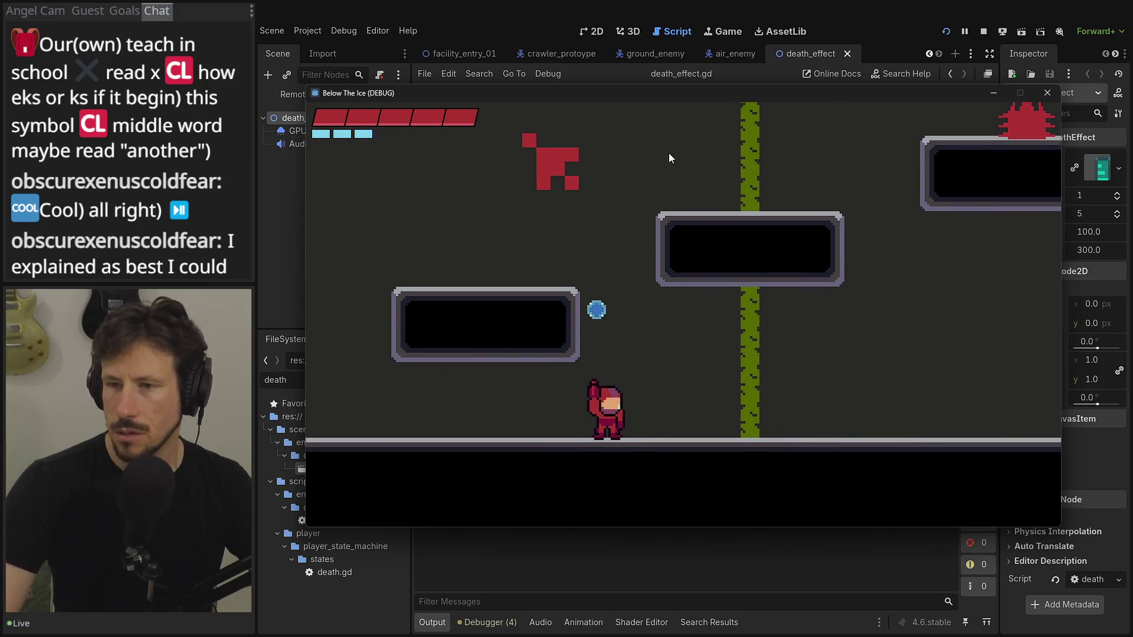
key(Left)
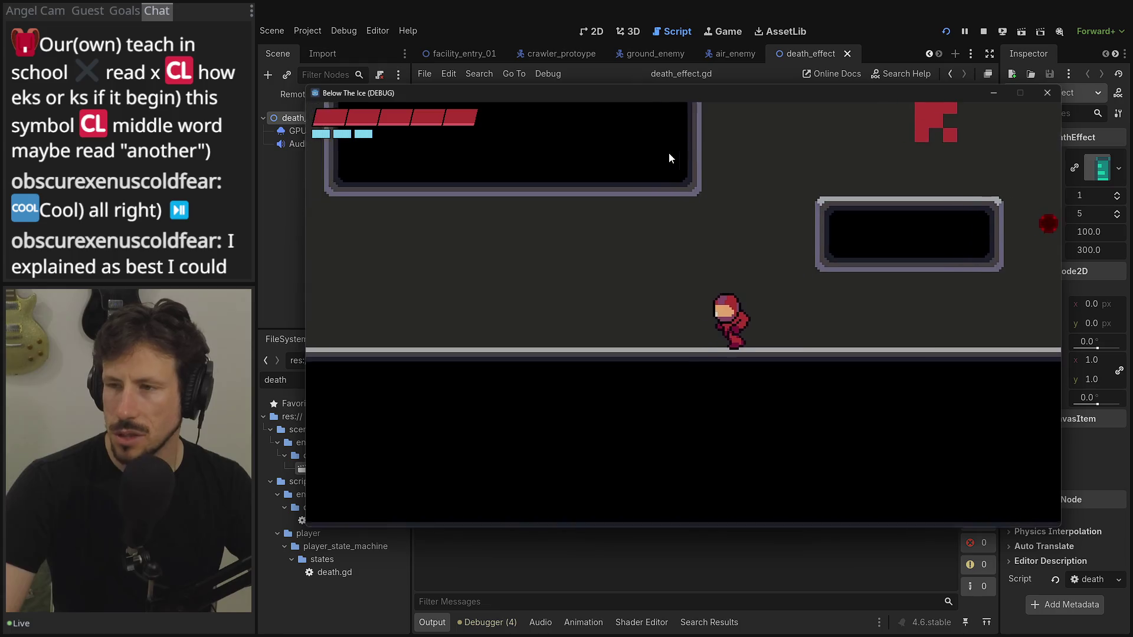
key(space)
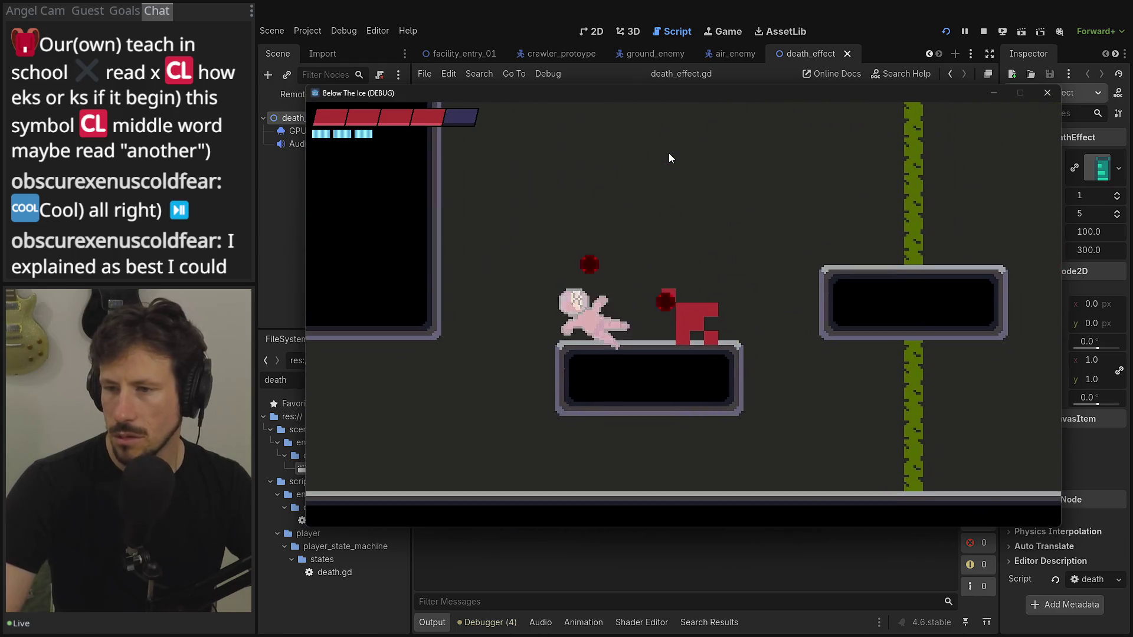
key(Right)
key(Right)
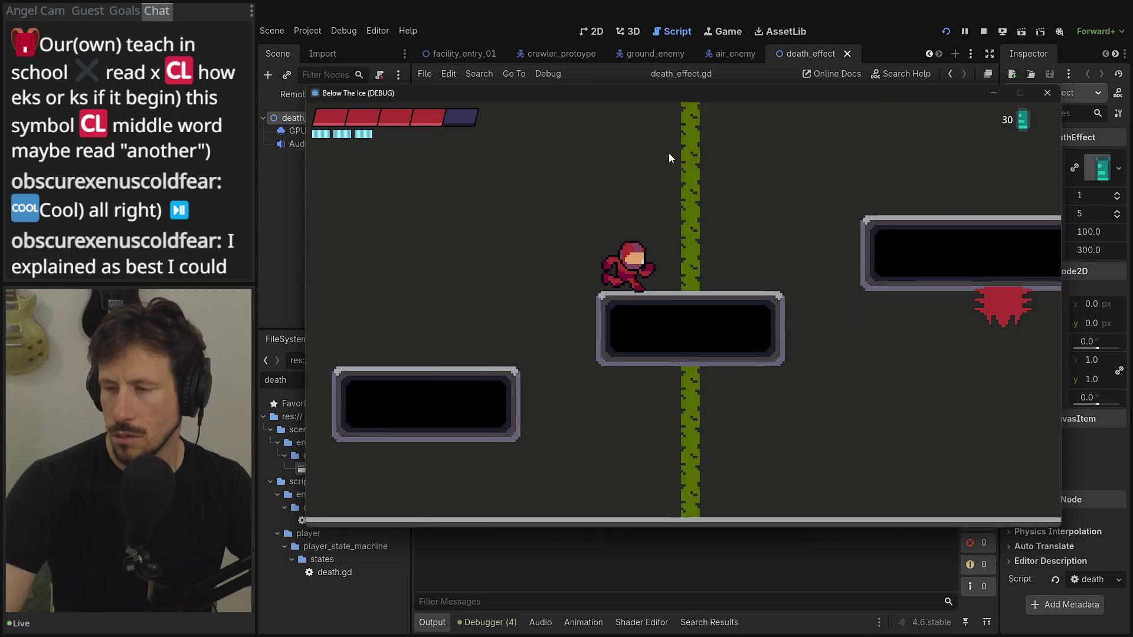
key(space)
key(Right)
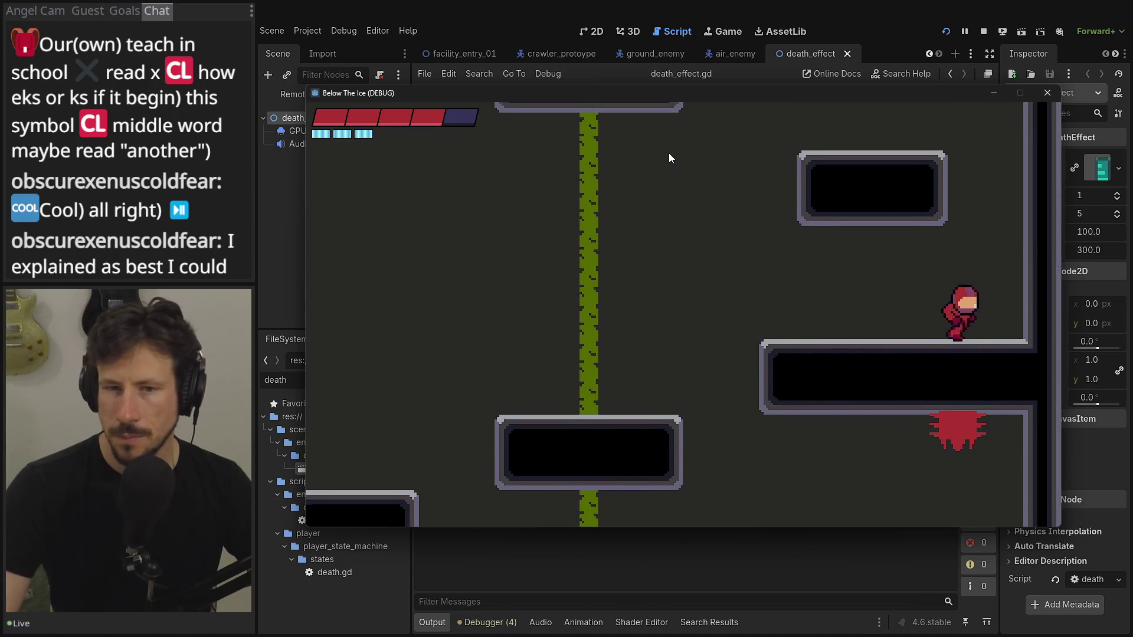